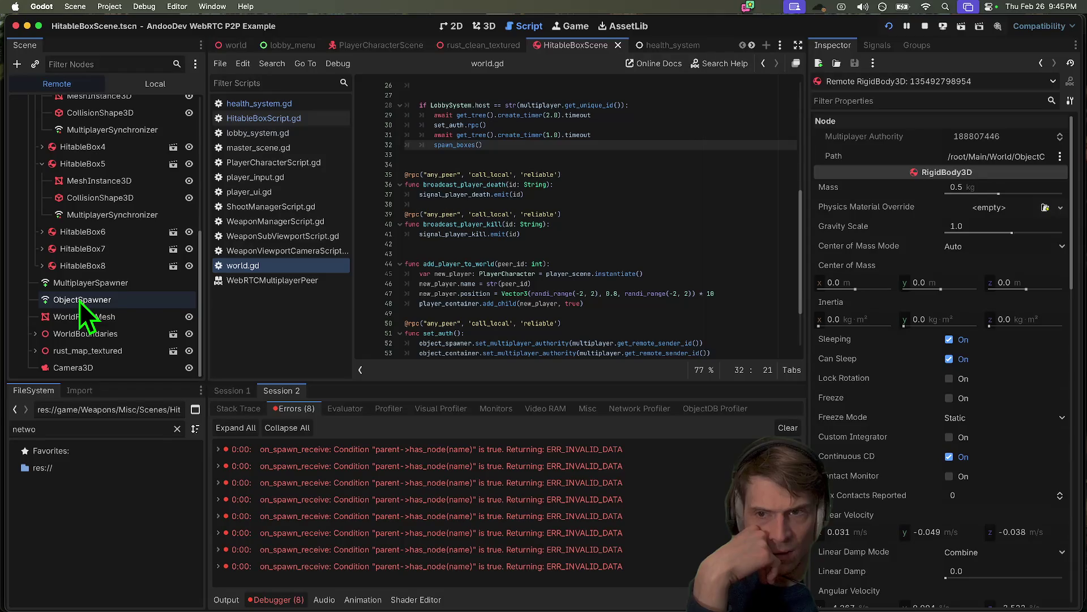
- In the first debug session's remote tree, inspect the HitableBoxes, ObjectSpawner and their multiplayer authority
left_click(218, 393)
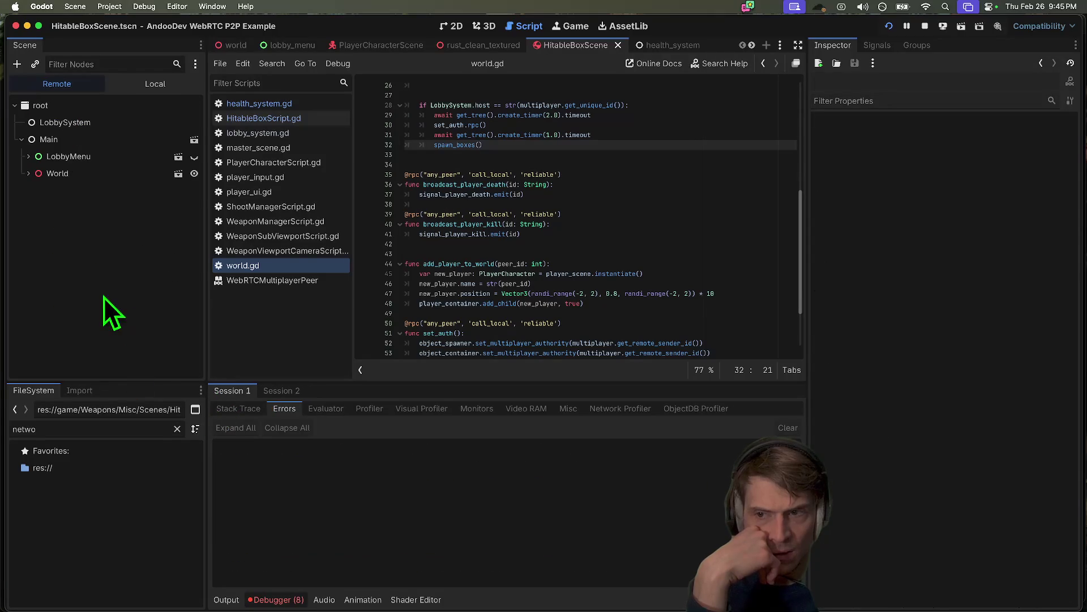
left_click(31, 174)
left_click(35, 241)
left_click(41, 258)
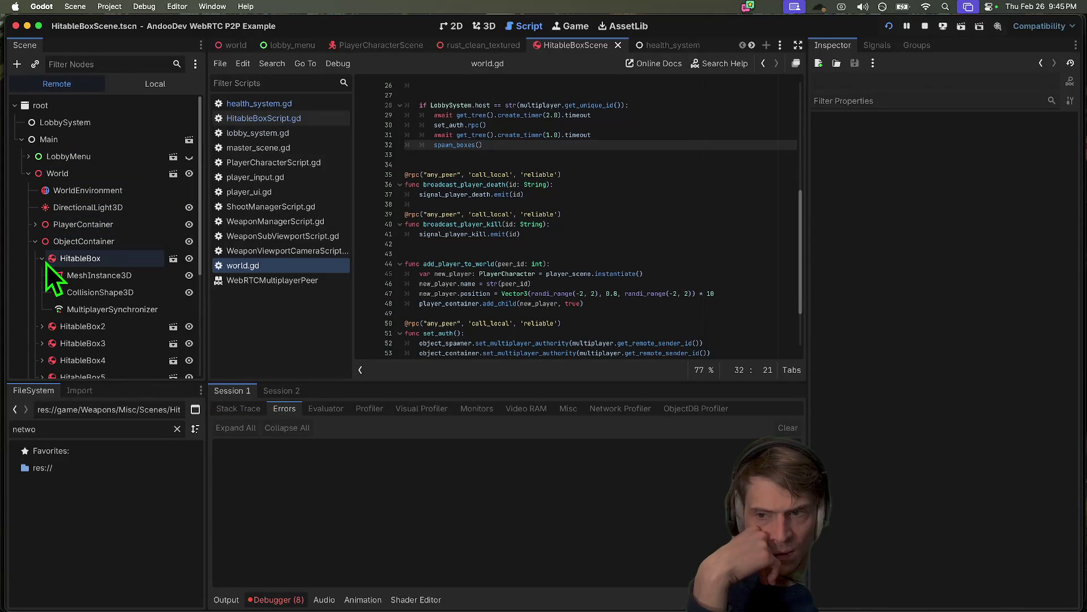
left_click(77, 258)
left_click(86, 243)
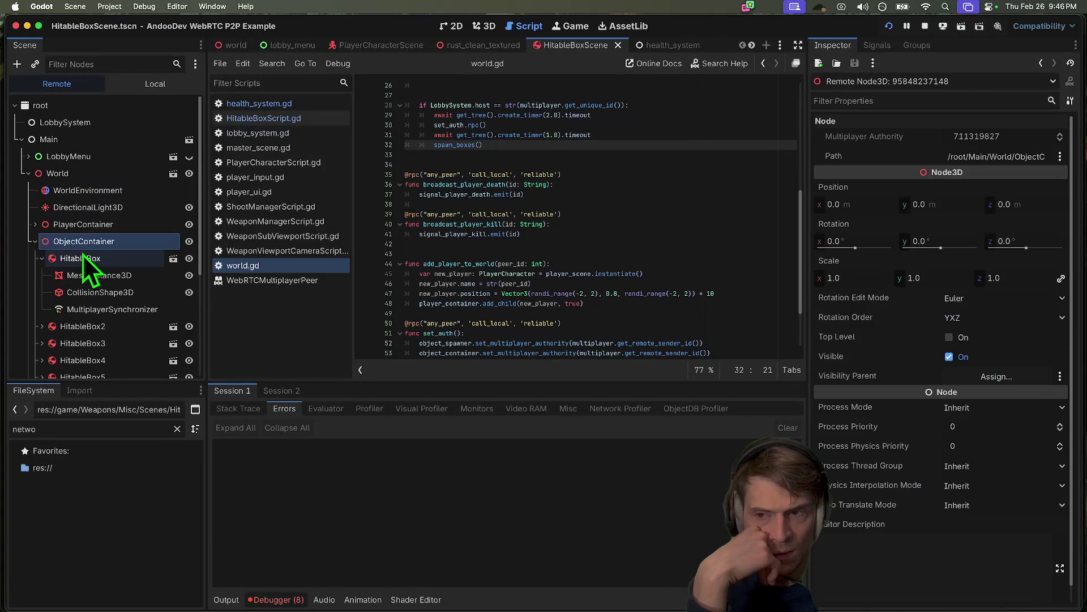
left_click(83, 253)
scroll(85, 266, "down", 4)
left_click(104, 348)
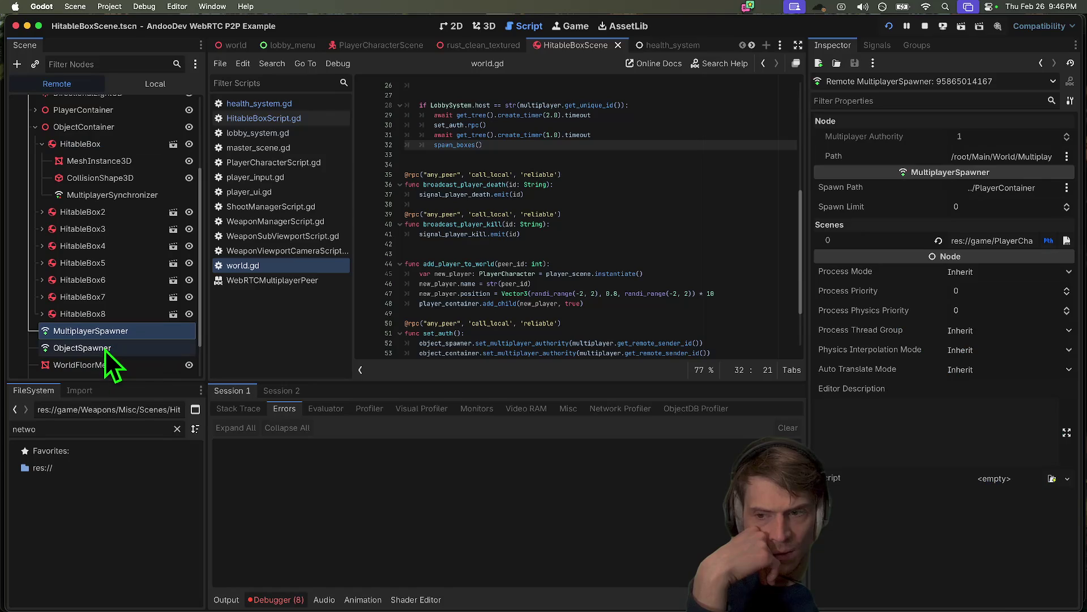
left_click(107, 338)
left_click(107, 348)
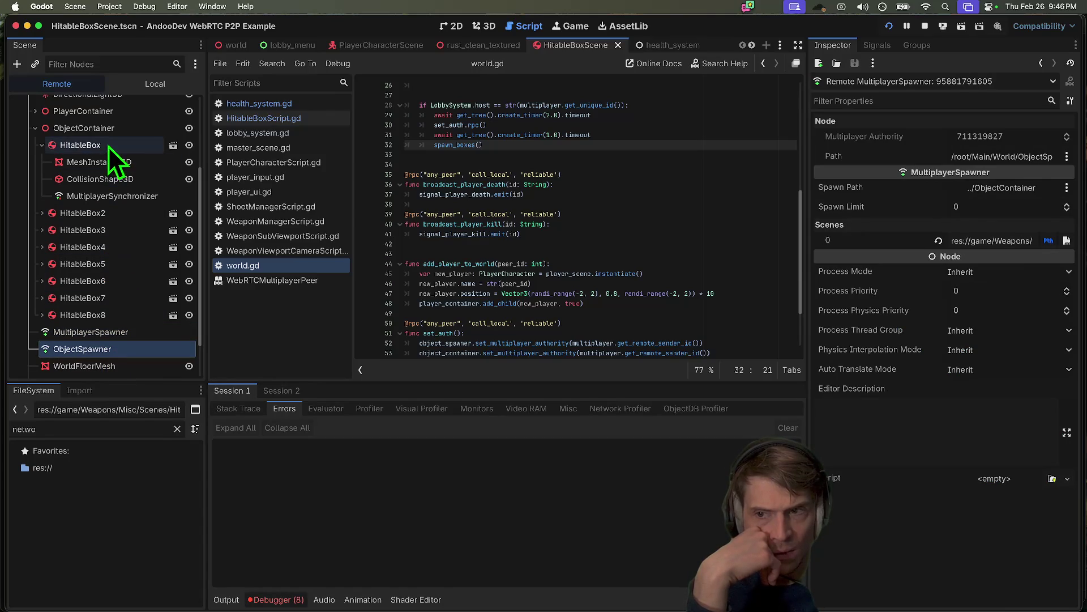
left_click(110, 131)
left_click(96, 348)
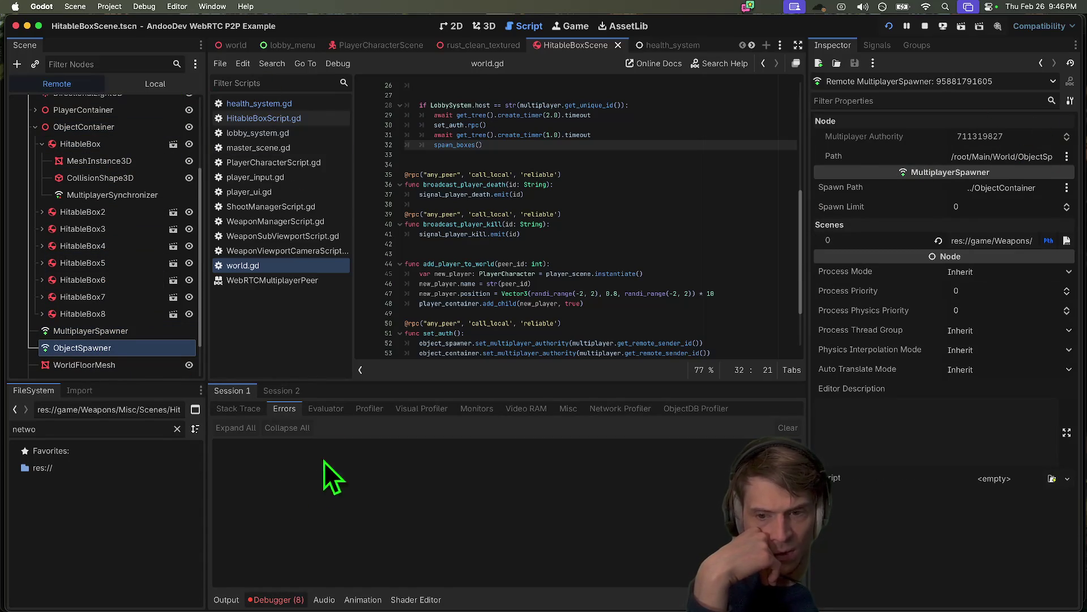
- In the second debug session, compare the multiplayer authority of ObjectContainer and HitableBox1–4
left_click(272, 392)
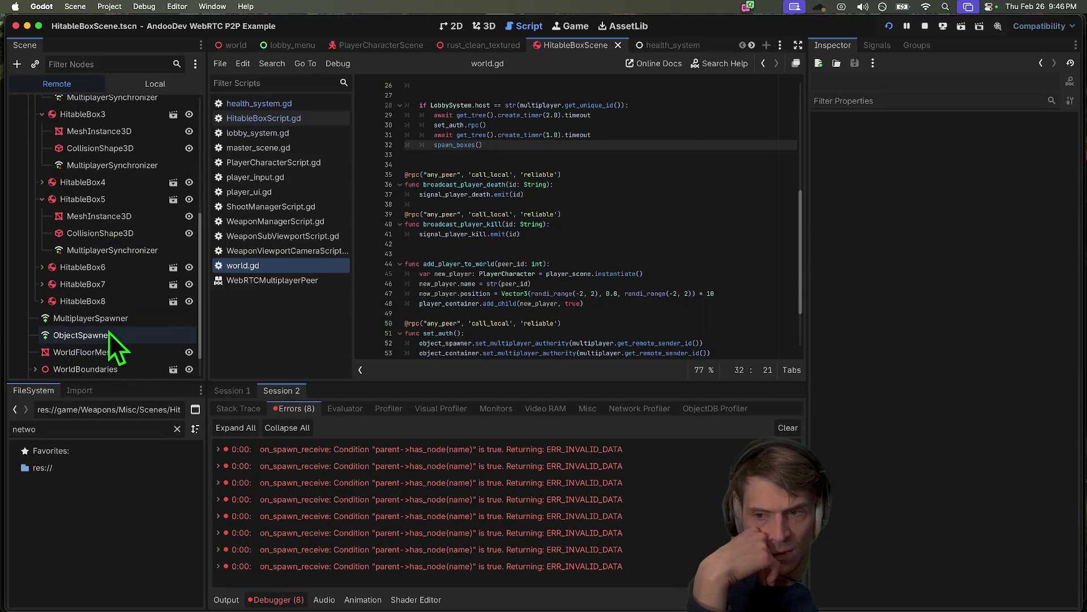
left_click(110, 334)
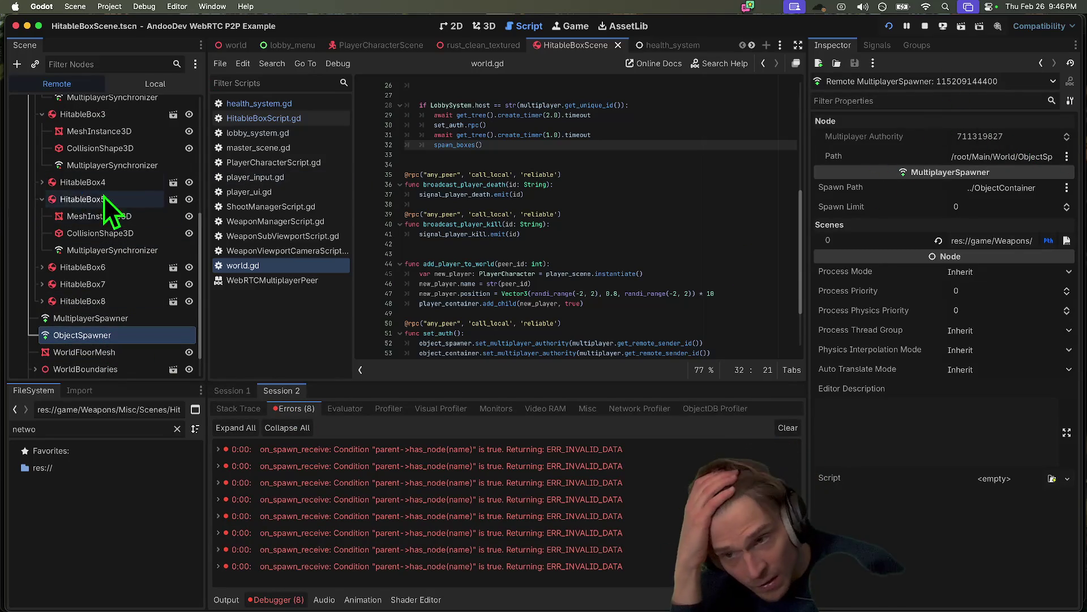
scroll(104, 196, "up", 1)
scroll(107, 212, "up", 5)
left_click(110, 154)
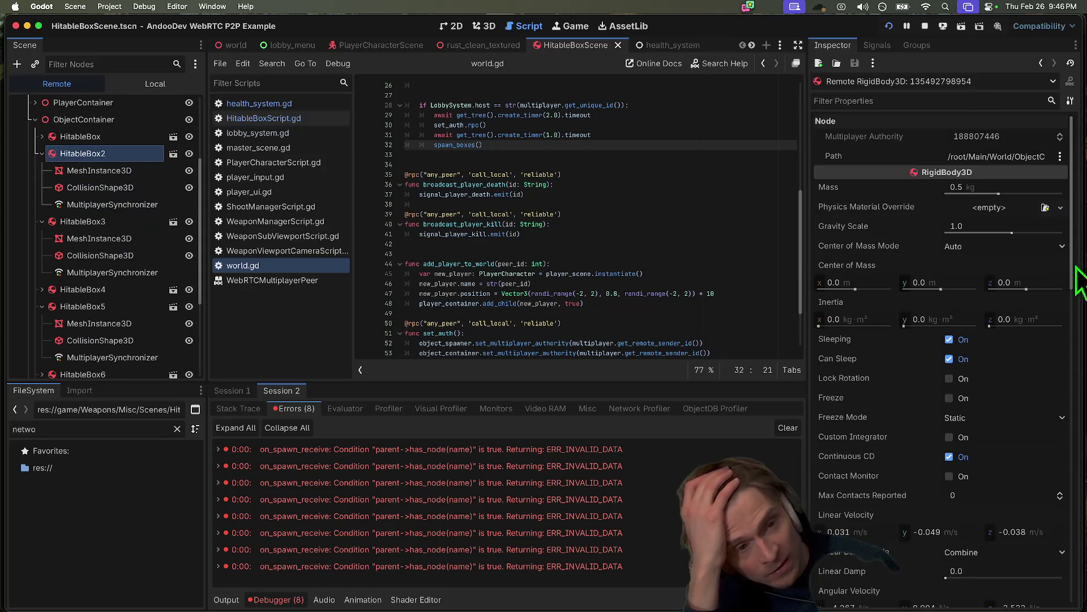
scroll(130, 176, "up", 1)
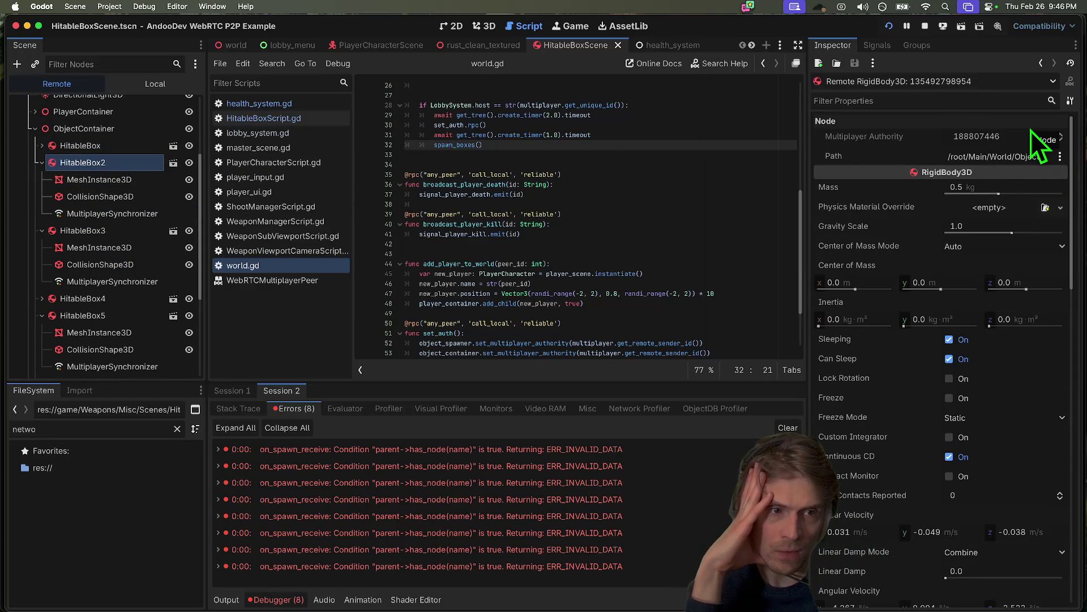
left_click(107, 136)
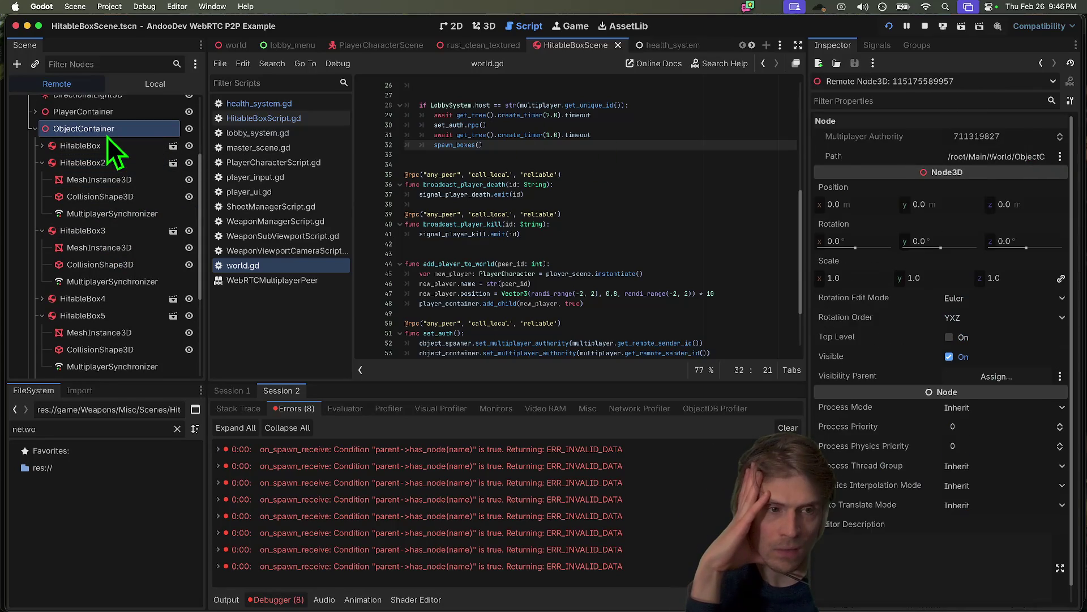
left_click(103, 150)
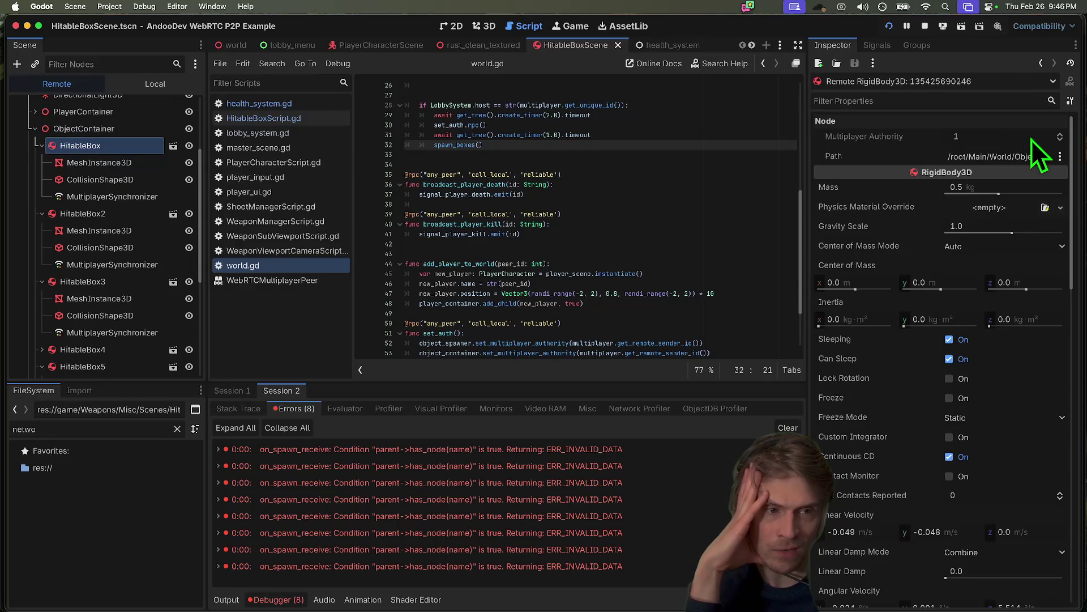
left_click(72, 214)
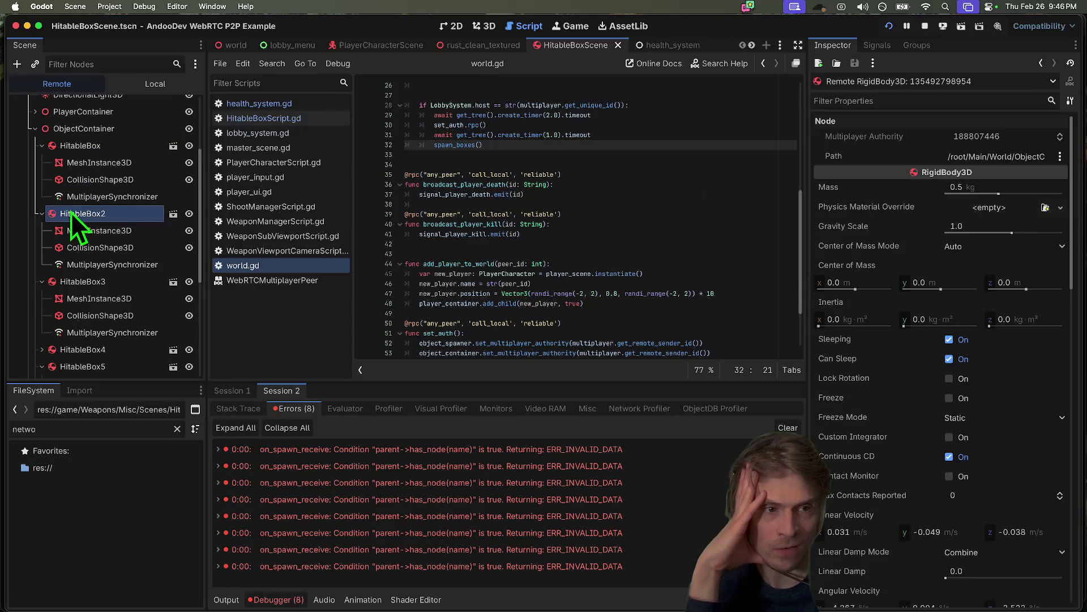
left_click(70, 274)
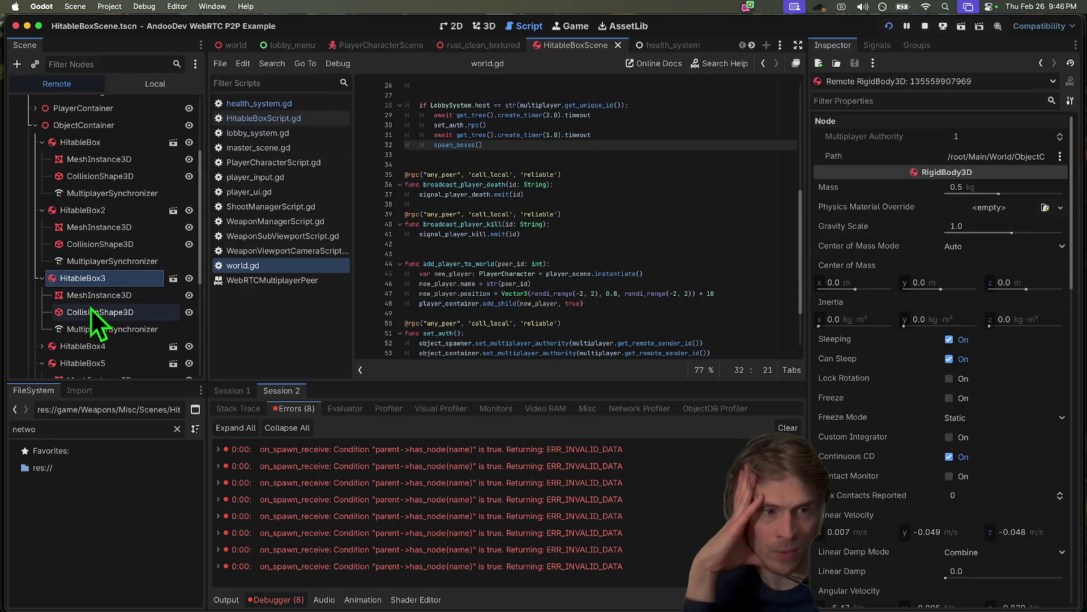
left_click(91, 346)
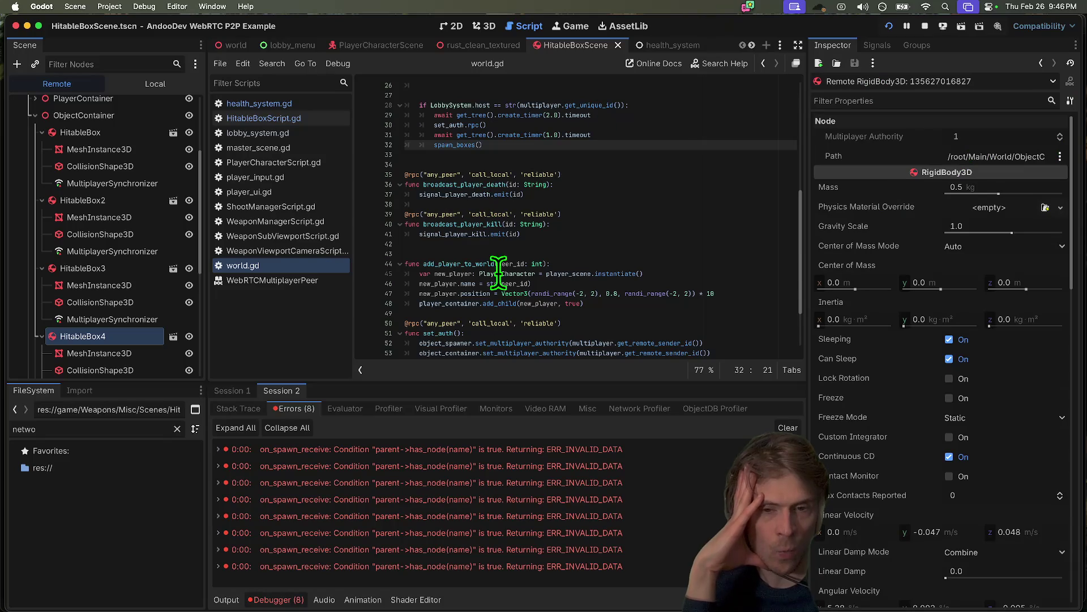
- Find the spawn_boxes() call in _ready and look up the peer id 188807446 in the output log
scroll(639, 326, "down", 4)
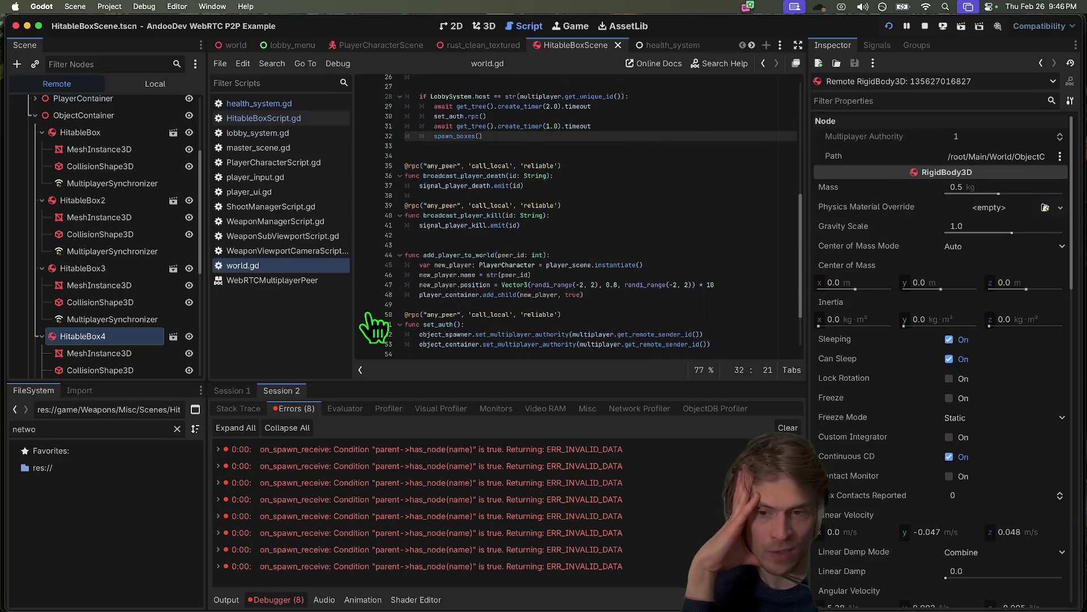
left_click(538, 291)
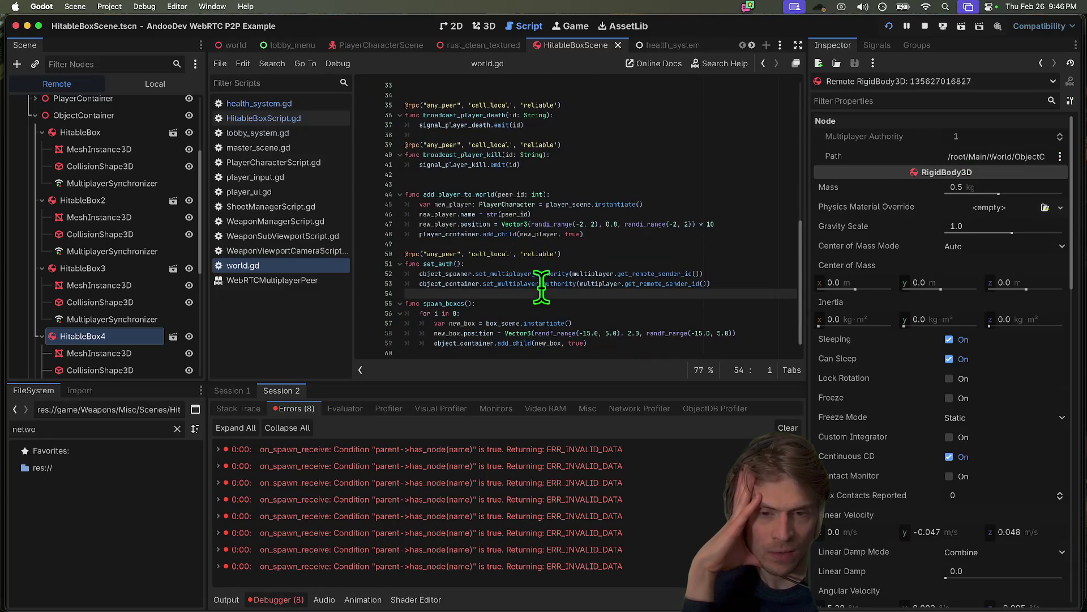
scroll(541, 289, "up", 7)
left_click(537, 272)
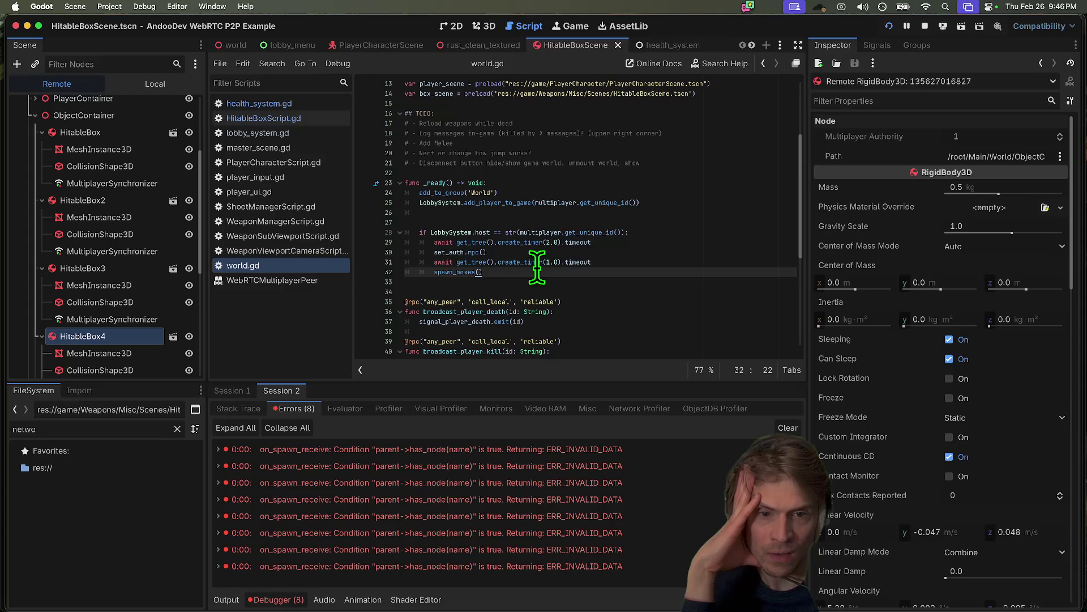
left_click(226, 599)
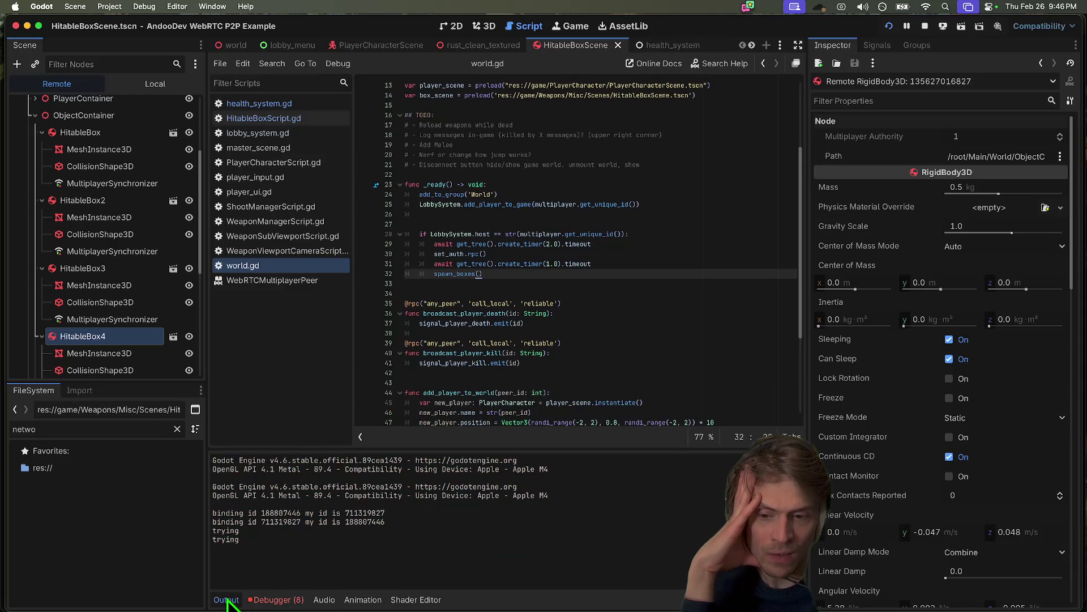
double_click(351, 523)
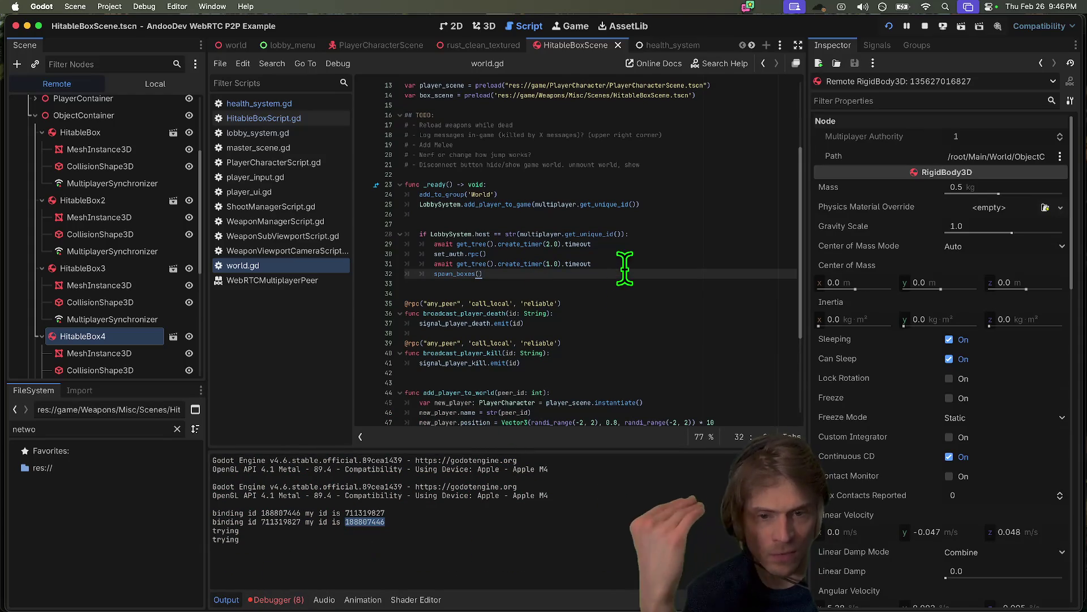
scroll(619, 317, "down", 4)
- Start an if on the first line of spawn_boxes testing get_multiplayer_authority() ==
left_click(669, 367)
key("Return")
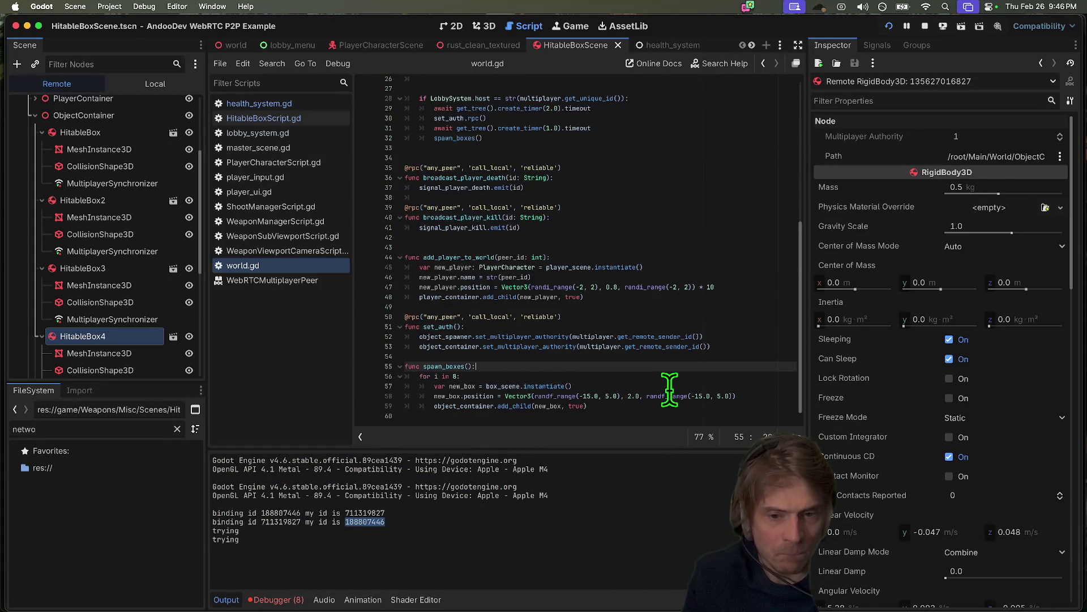
type("if")
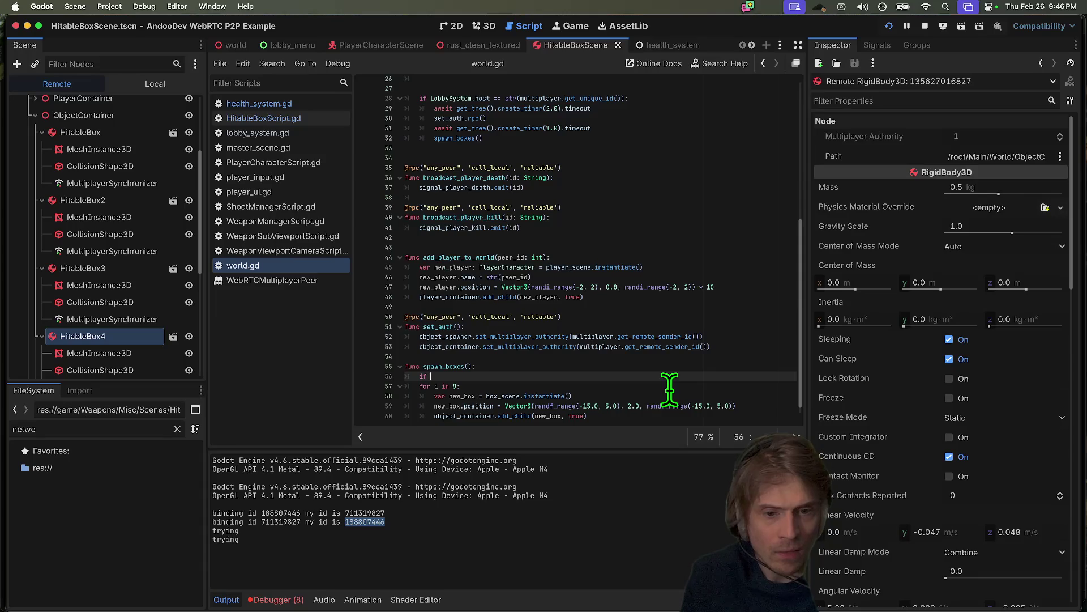
left_click_drag(572, 343, 697, 344)
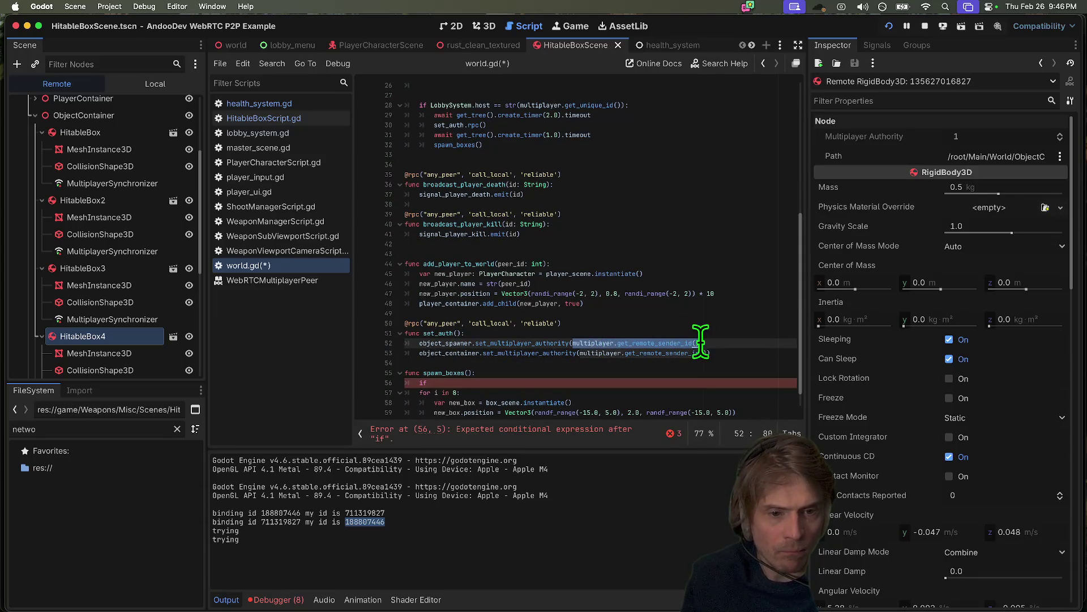
left_click(646, 383)
mouse_move(541, 110)
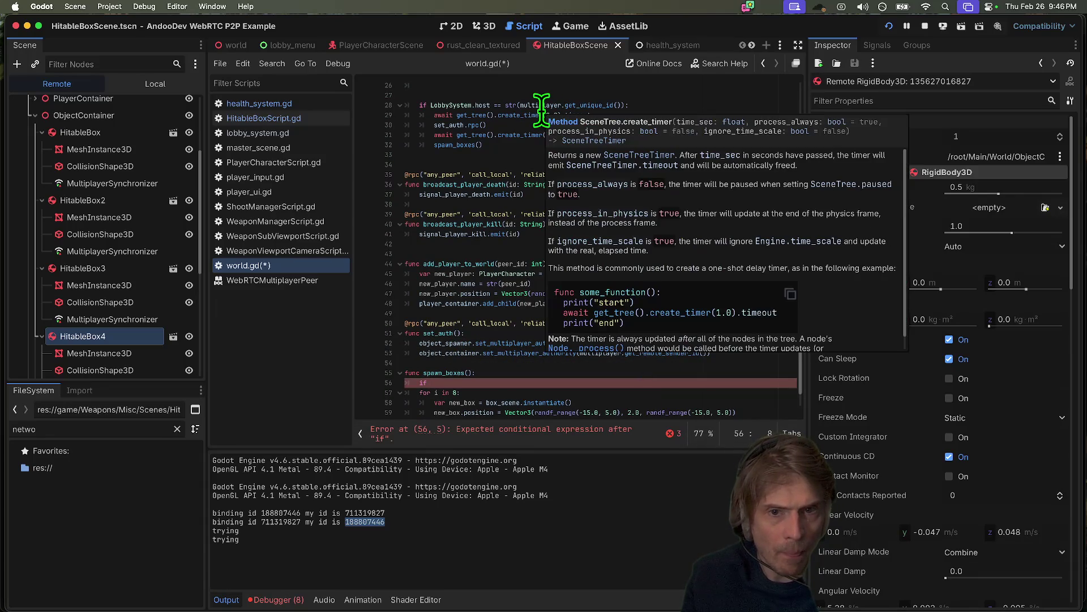
type("multiplayer.get_remote_sender_id()")
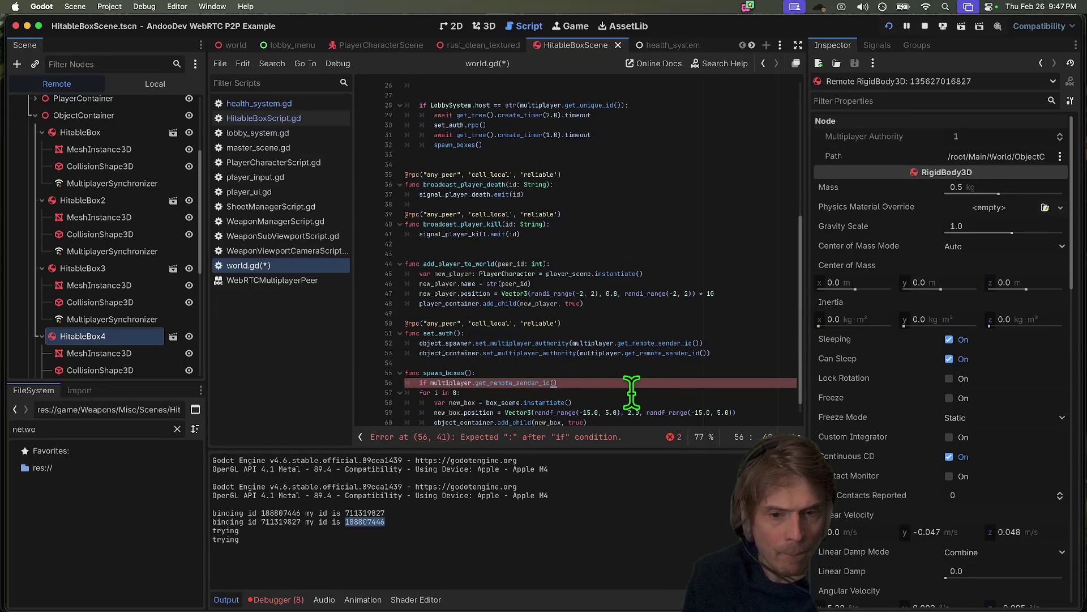
key("BackSpace")
key("BackSpace")
key("BackSpace")
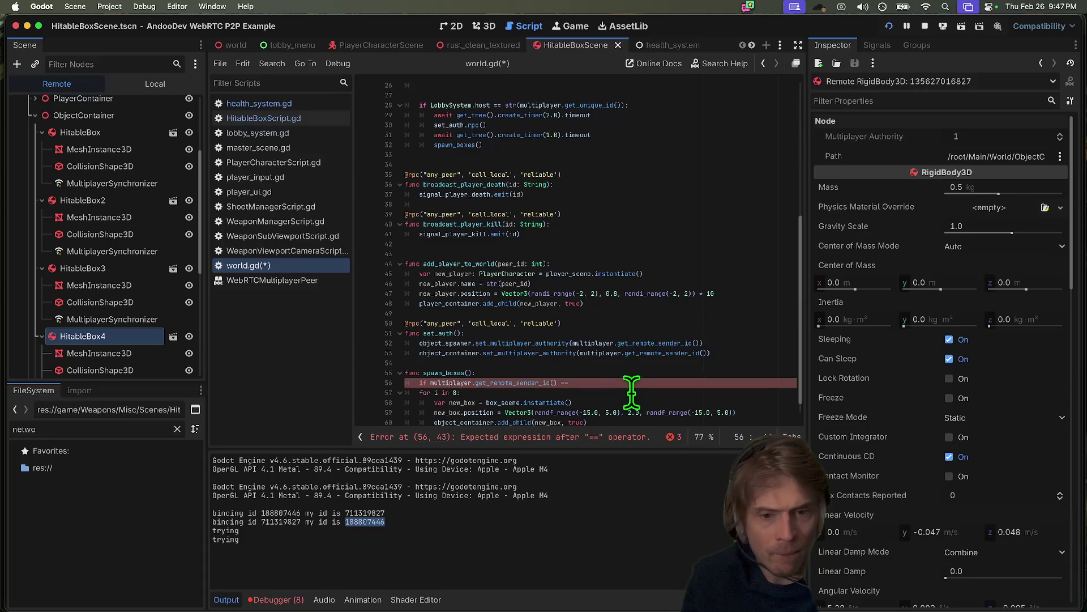
type("uf")
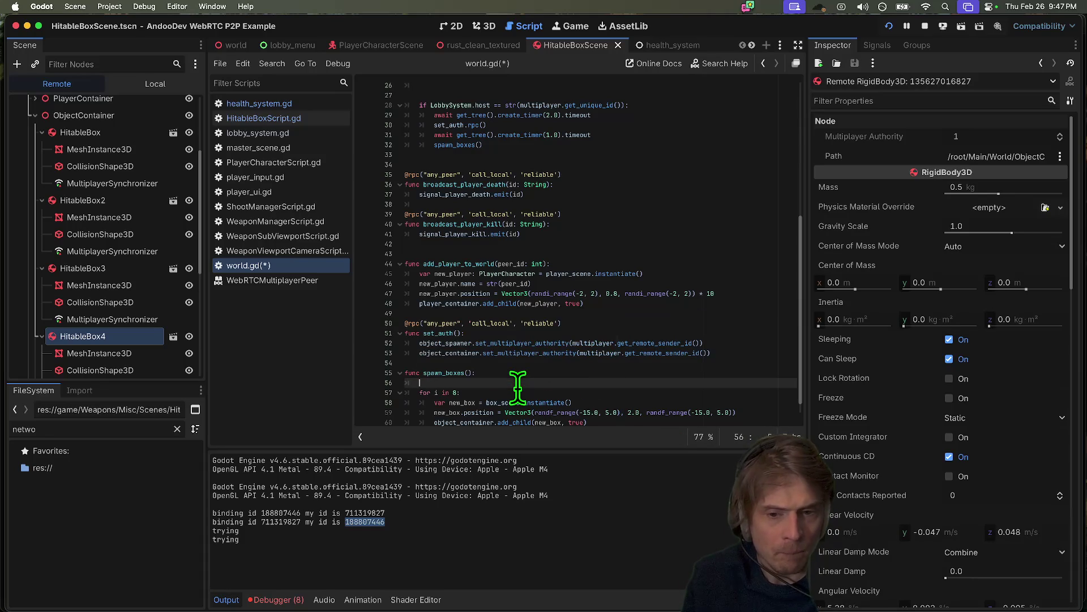
key("Return")
type("=")
- Compare against LobbySystem.host and wrap the authority call in str()
left_click_drag(461, 108, 497, 104)
key("super+c")
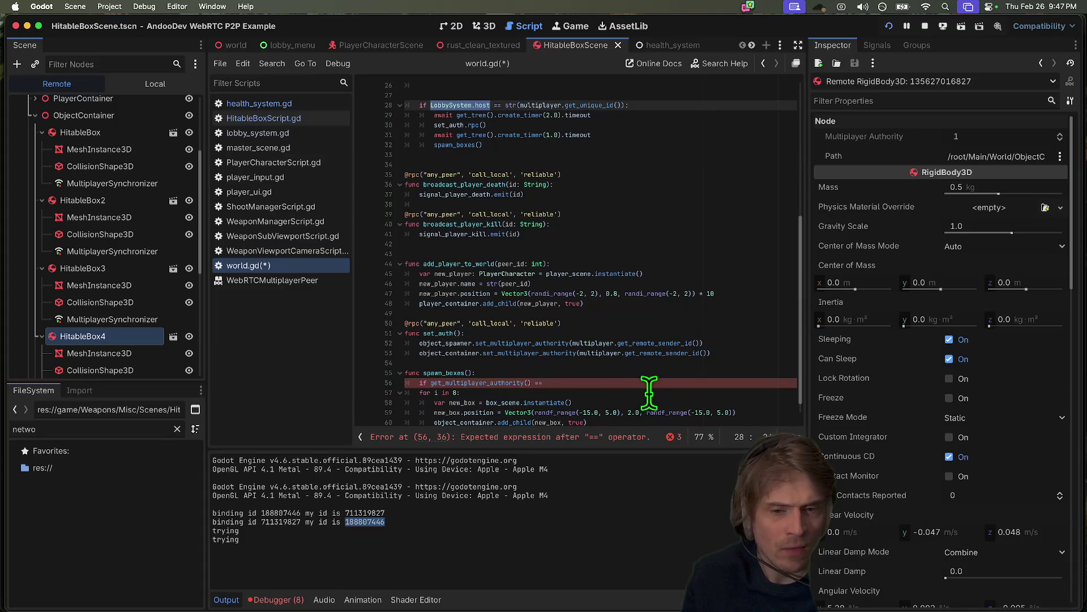
left_click(650, 384)
key("super+v")
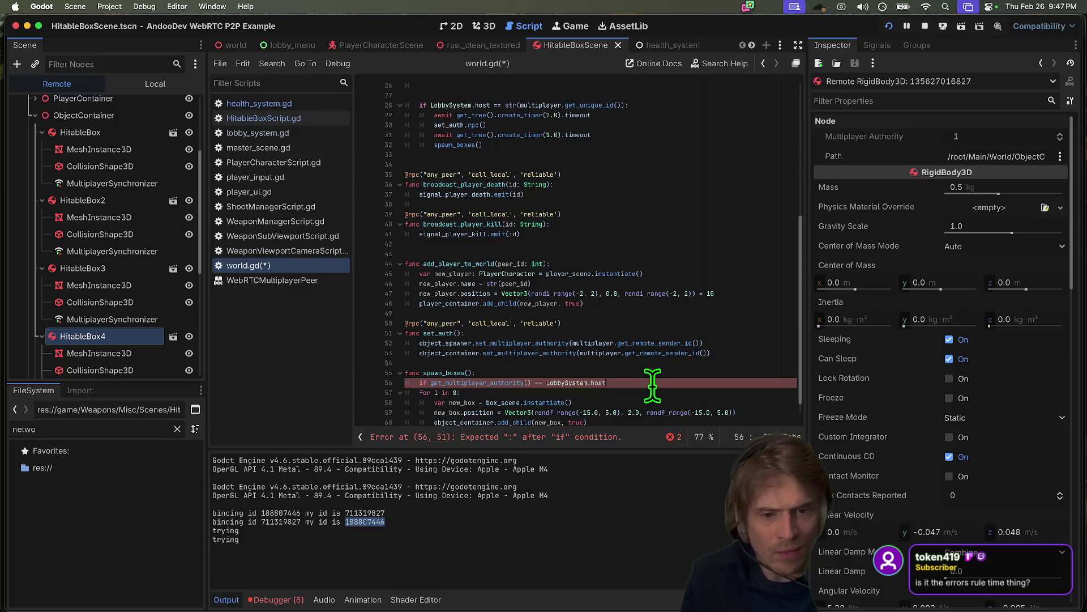
double_click(572, 383)
left_click(436, 383)
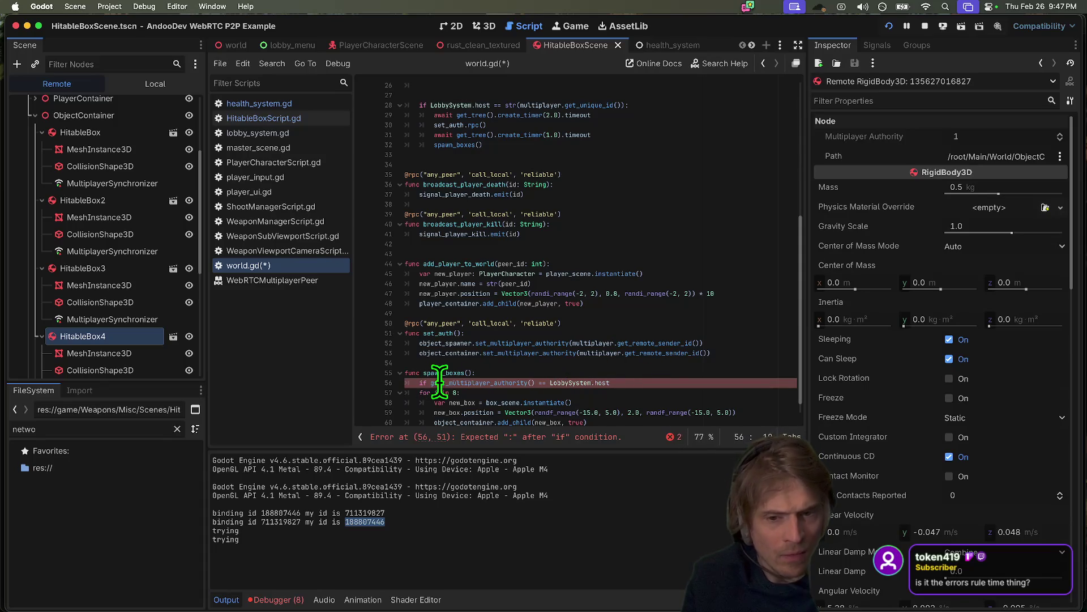
type("str")
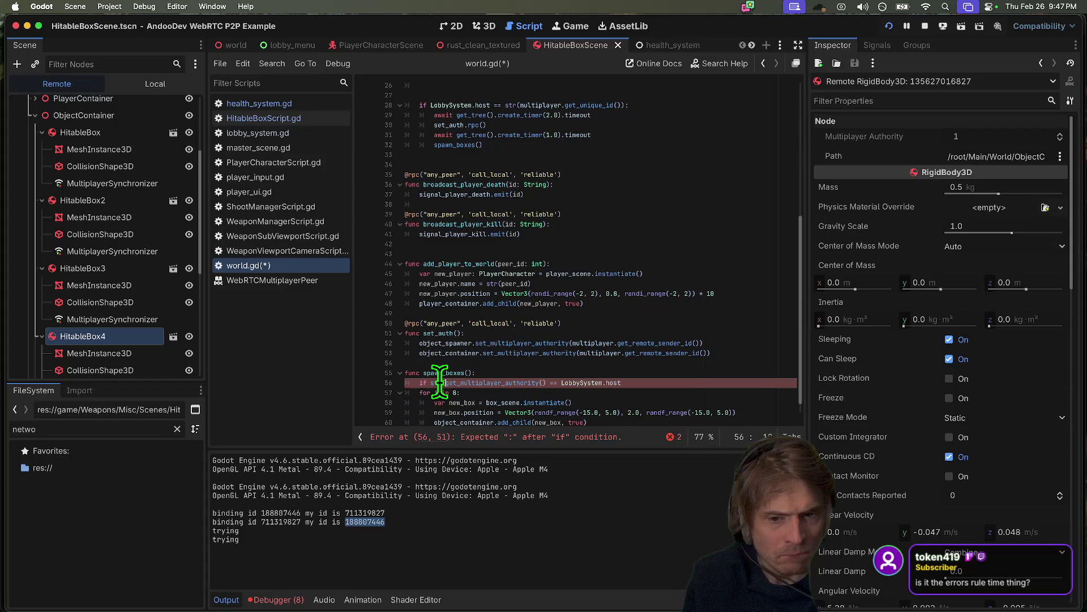
key("super+Left")
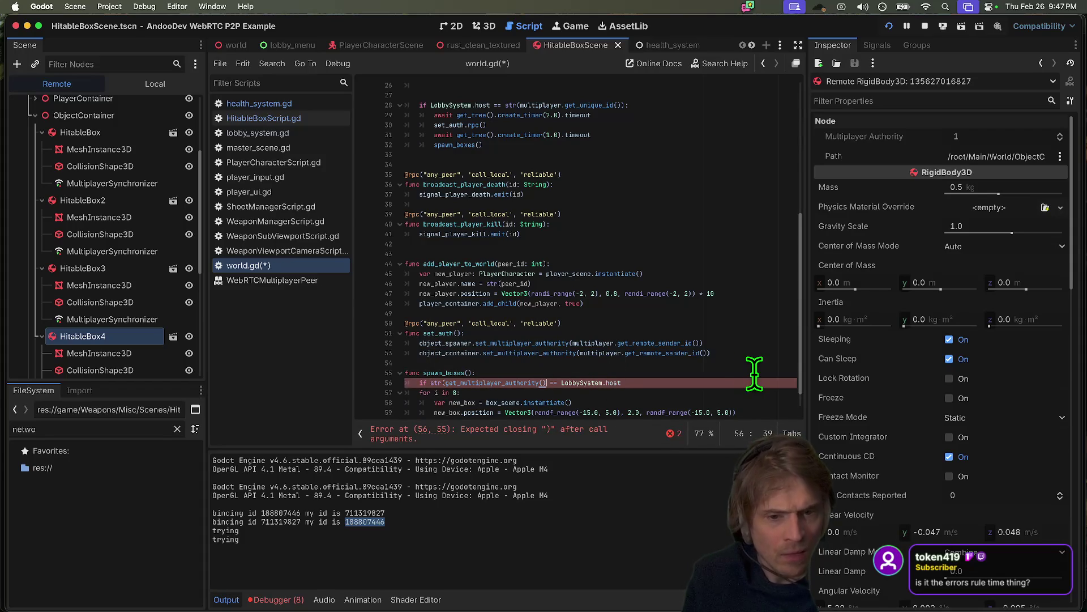
type(")")
- Prefix the call with object_spawner., add the closing colon, and save world.gd
scroll(648, 378, "down", 1)
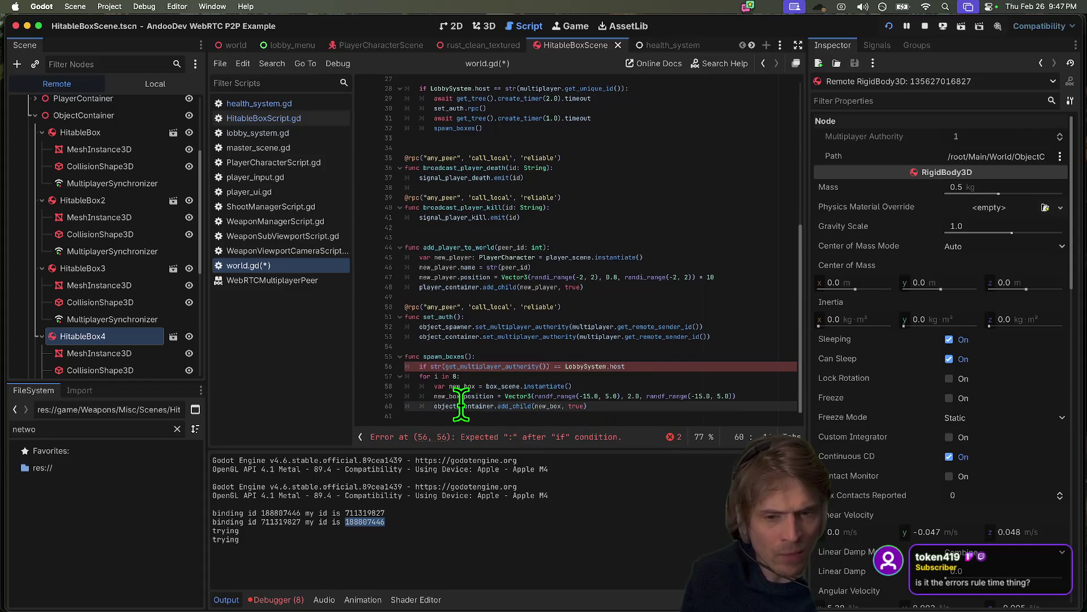
double_click(468, 366)
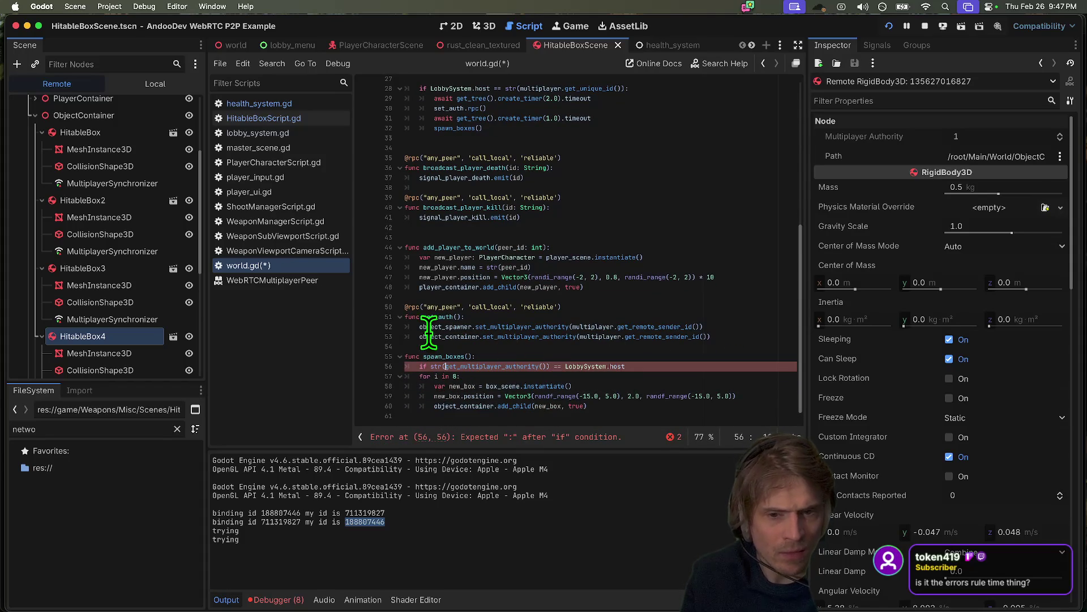
left_click(445, 366)
type("object_spawner.")
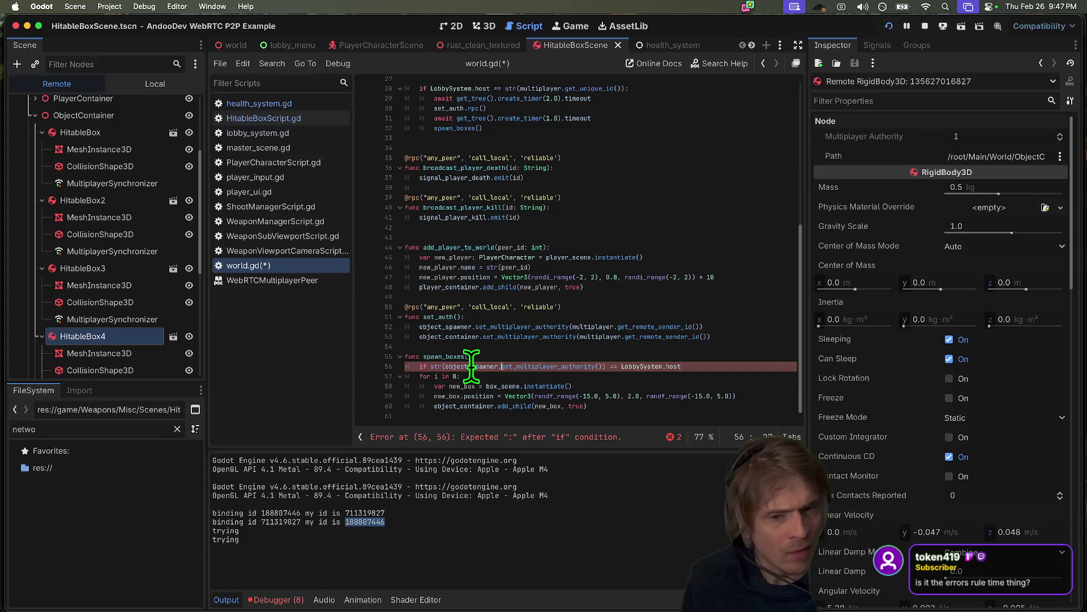
key("super+s")
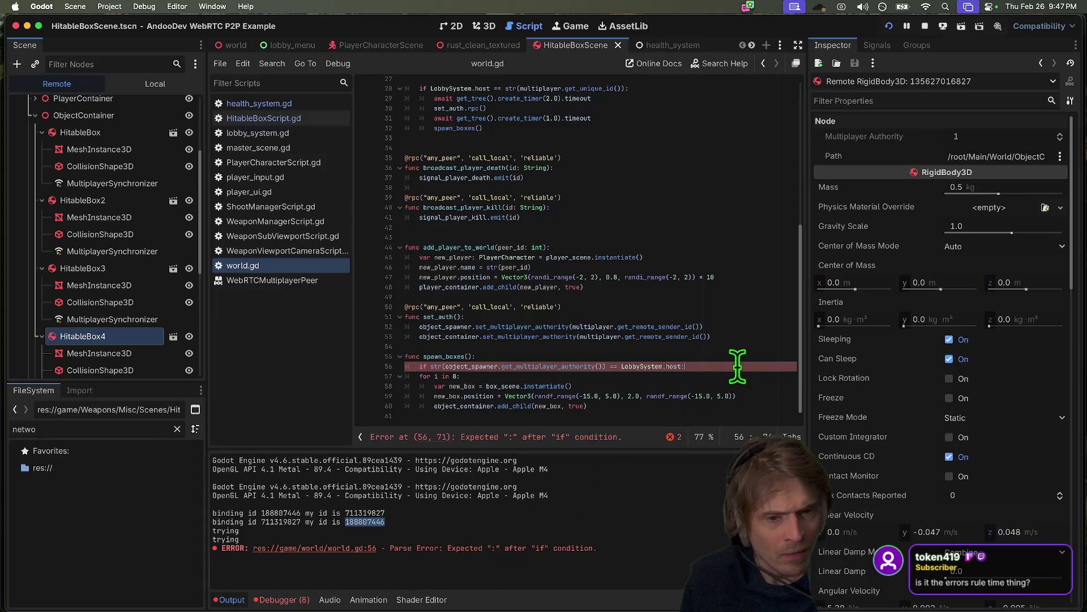
type(":")
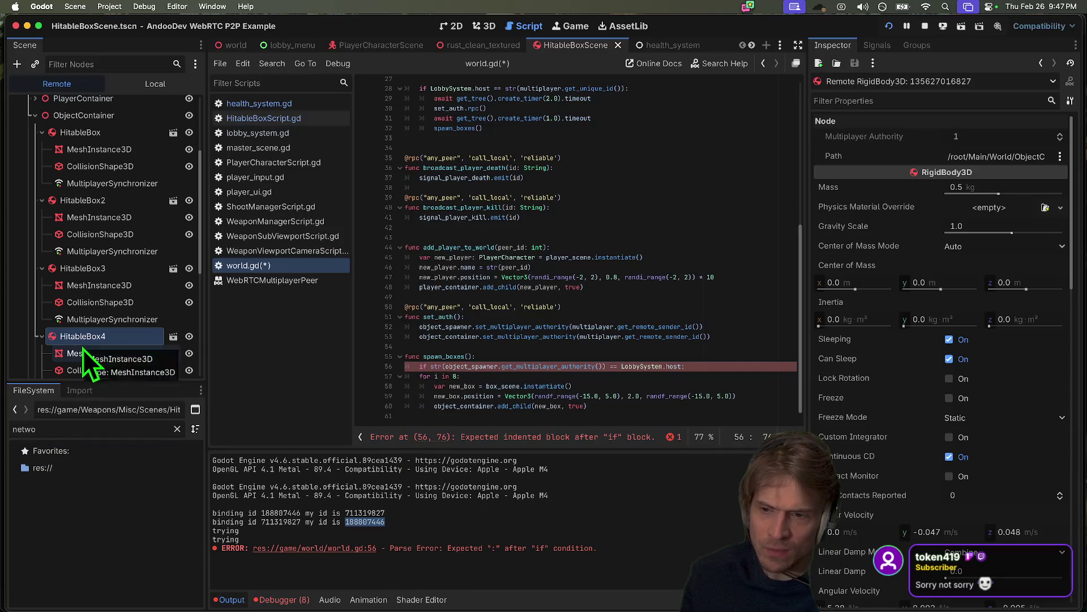
- Step through HitableBox2 to HitableBox4 in the remote scene tree to review their synchronizers
left_click(118, 269)
key("Left")
key("Down")
key("Left")
key("Down")
key("Up")
key("Right")
key("Up")
key("Right")
key("Up")
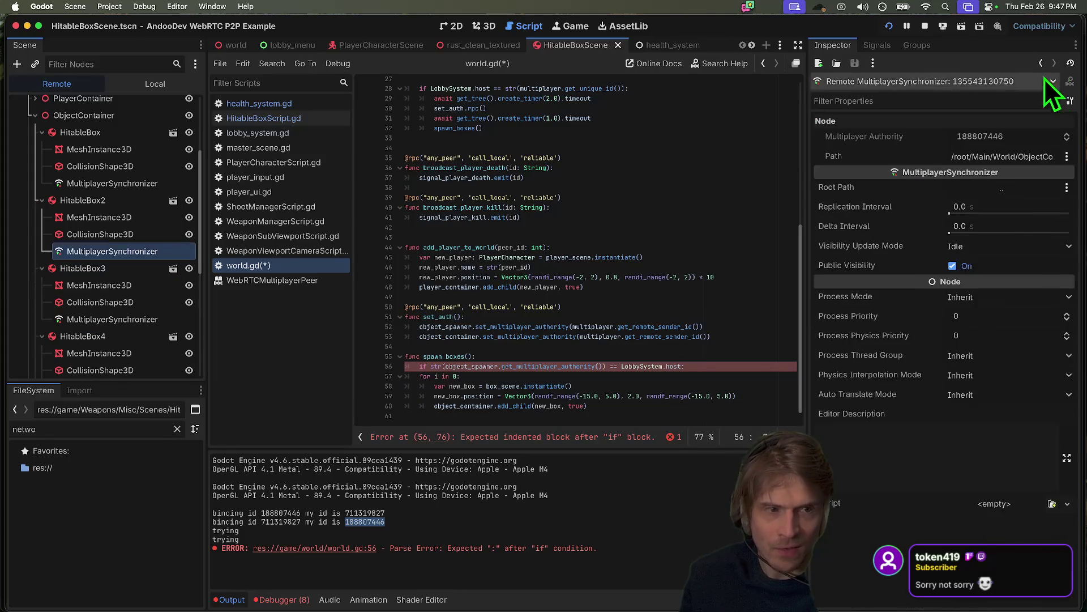
key("Up")
key("Up")
key("Up")
key("Up")
key("Up")
key("Up")
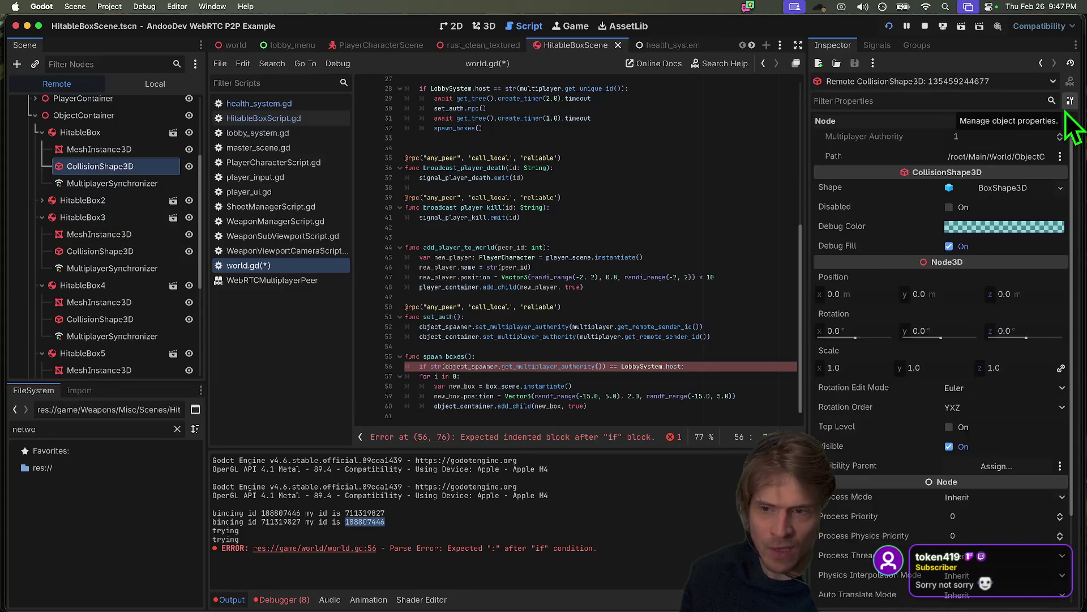
key("Left")
key("Down")
key("Down")
key("Left")
key("Left")
key("Down")
key("Left")
key("Down")
- Collapse the HitableBox4 and HitableBox5 entries and bring the running game window forward
left_click(44, 183)
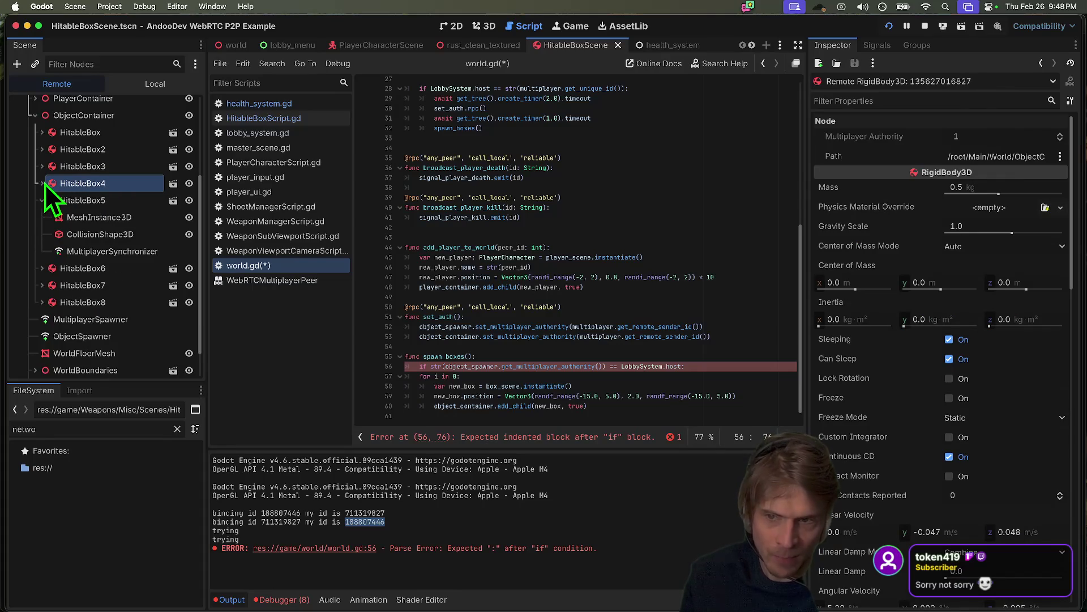
left_click(42, 202)
key("super+Tab")
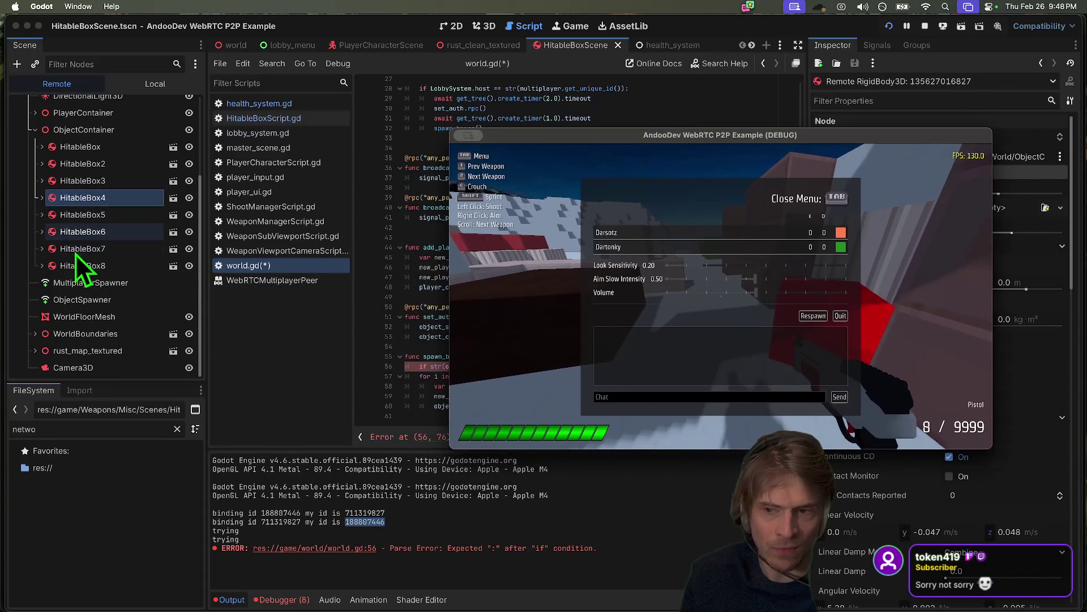
- Resize and reposition the editor window, then maximize it to fill the screen
left_click(76, 253)
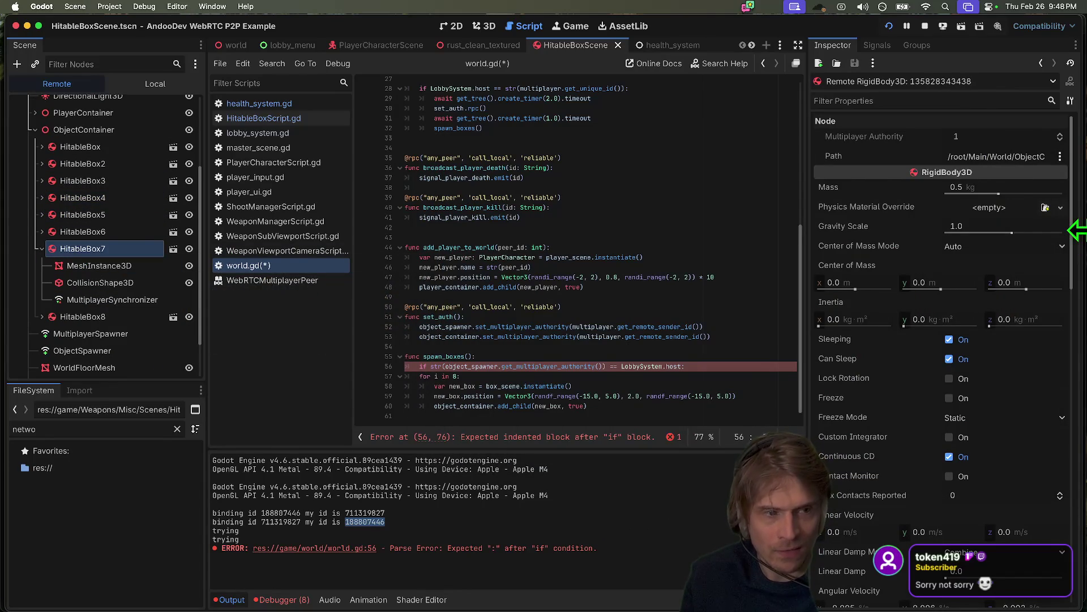
left_click_drag(1079, 231, 596, 231)
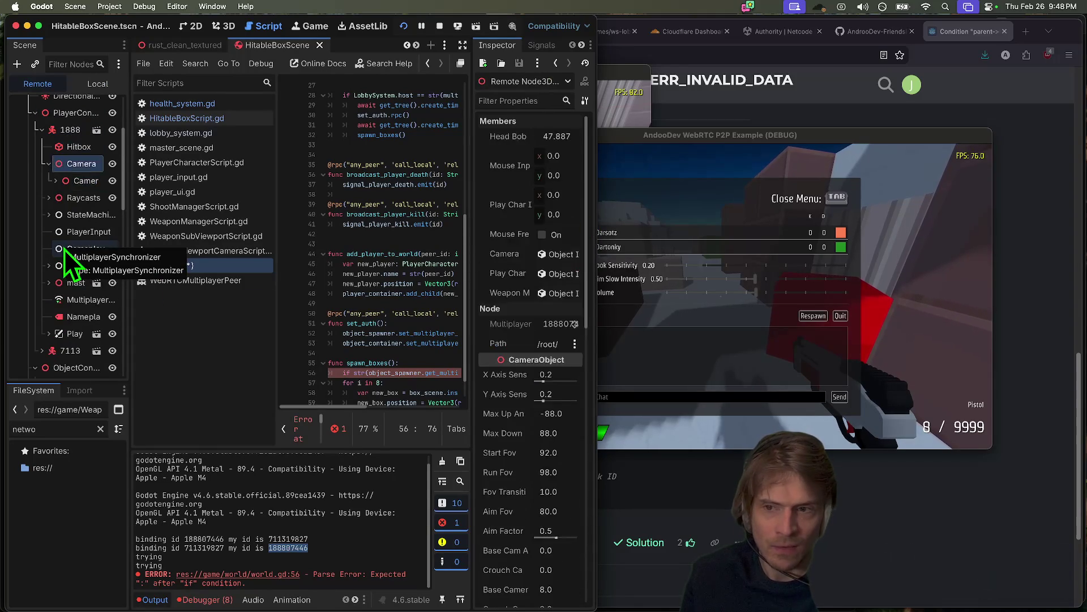
left_click(47, 114)
scroll(25, 296, "down", 5)
scroll(38, 290, "up", 3)
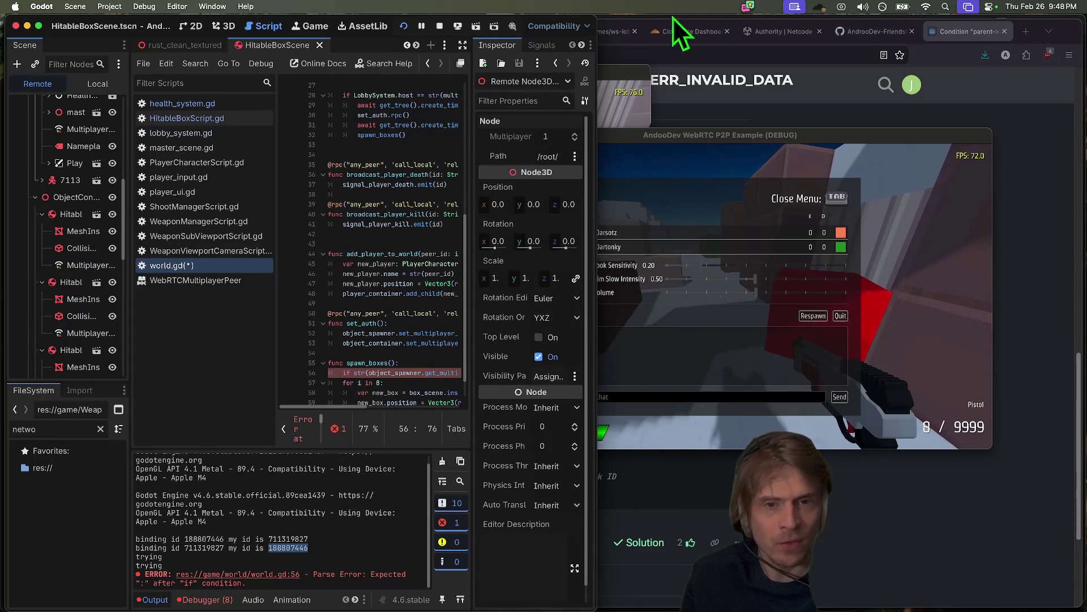
mouse_move(391, 20)
left_mouse_down()
mouse_move(512, 19)
mouse_move(512, 2)
left_mouse_up()
left_click(678, 357)
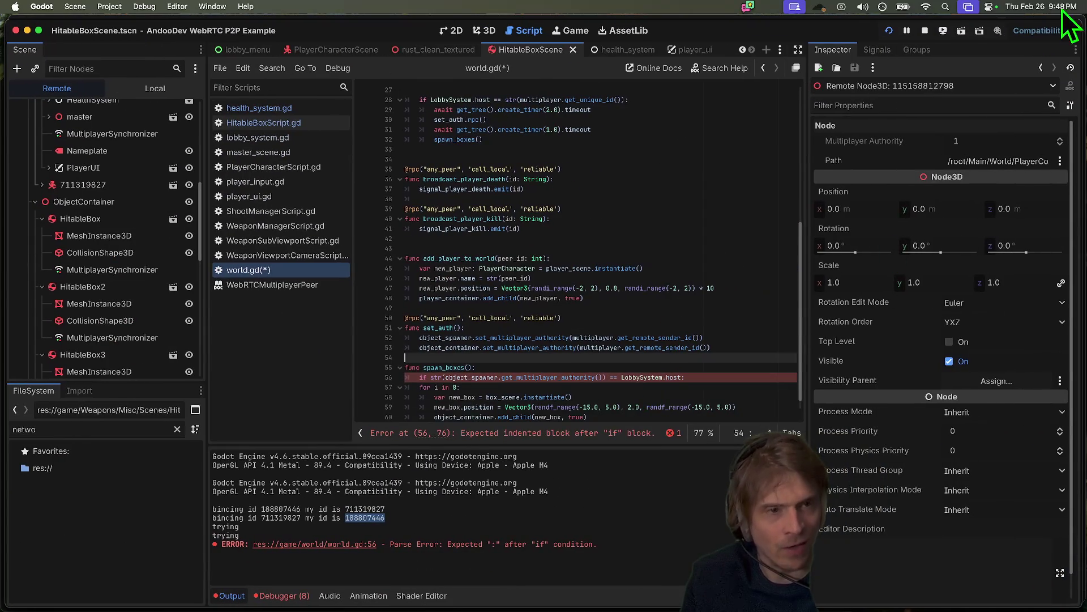
- Stop the running game and select the for-loop lines under the authority check
left_click(923, 31)
left_click(719, 328)
left_click(720, 377)
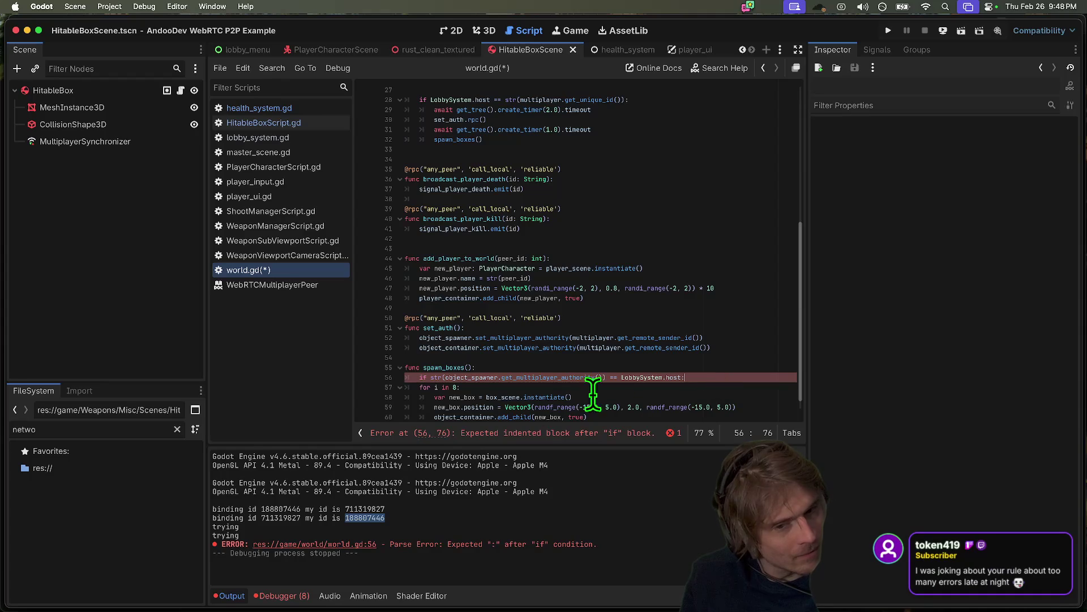
scroll(539, 409, "down", 1)
mouse_move(647, 406)
left_mouse_down()
mouse_move(393, 383)
mouse_move(424, 368)
left_mouse_up()
- Indent the for loop under the if, save world.gd, and run the project
key("Tab")
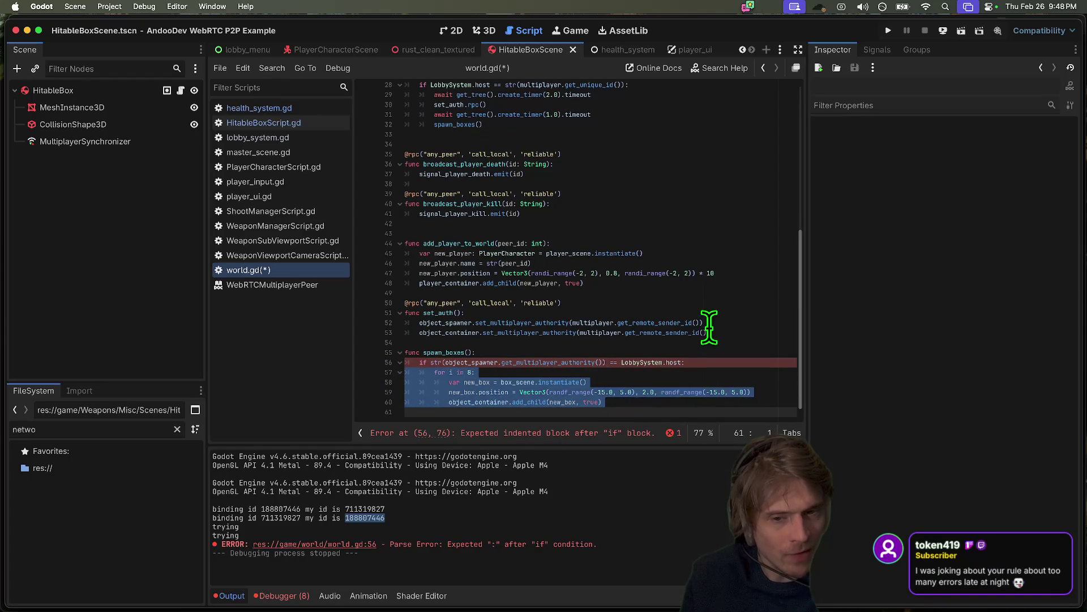
left_click(706, 333)
key("ctrl+s")
key("ctrl+b")
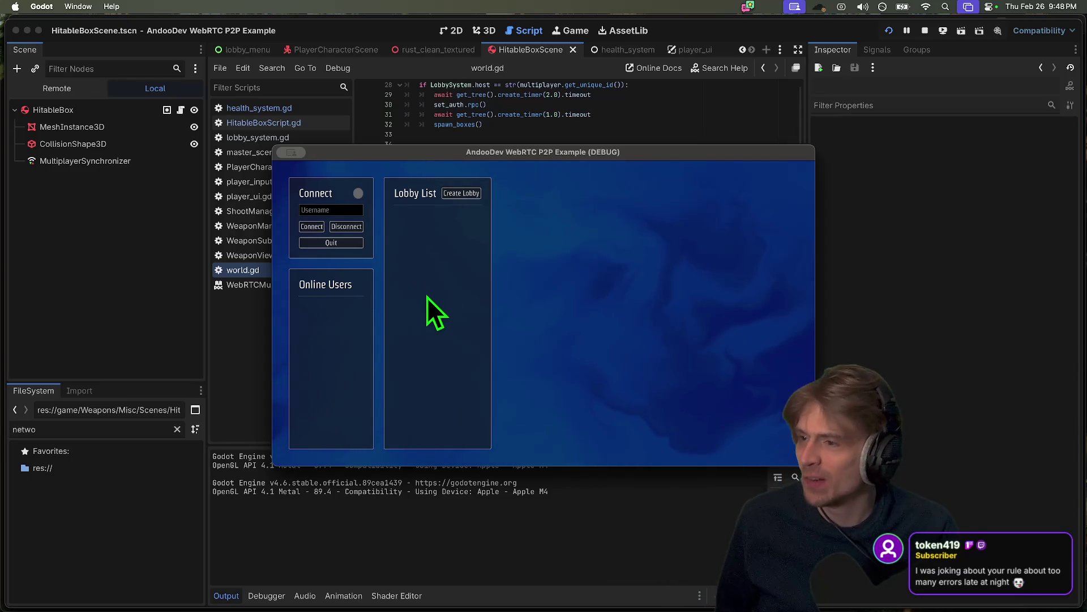
- Arrange both game windows, connect them, create a lobby in one, and join it from the other
mouse_move(381, 149)
left_mouse_down()
mouse_move(239, 110)
mouse_move(151, 67)
left_mouse_up()
left_click(84, 141)
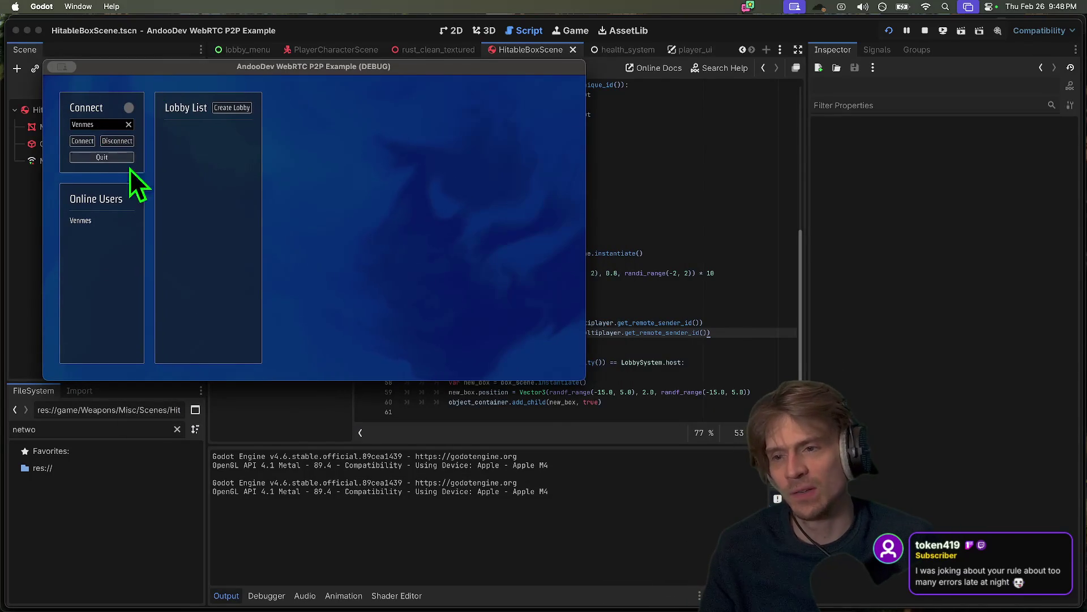
left_click_drag(529, 152, 722, 144)
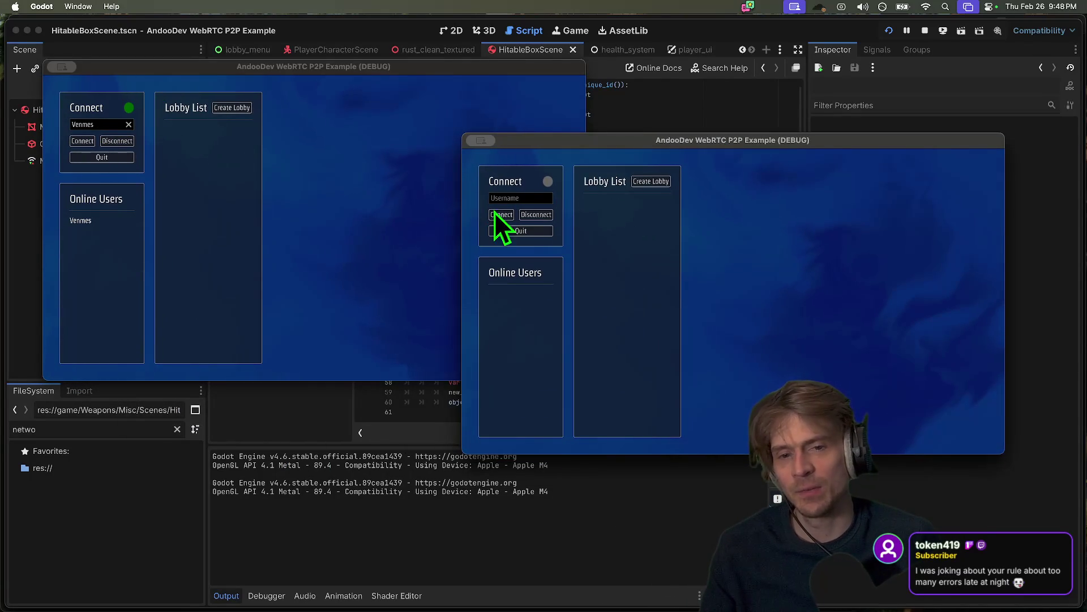
left_click(511, 215)
left_click(651, 181)
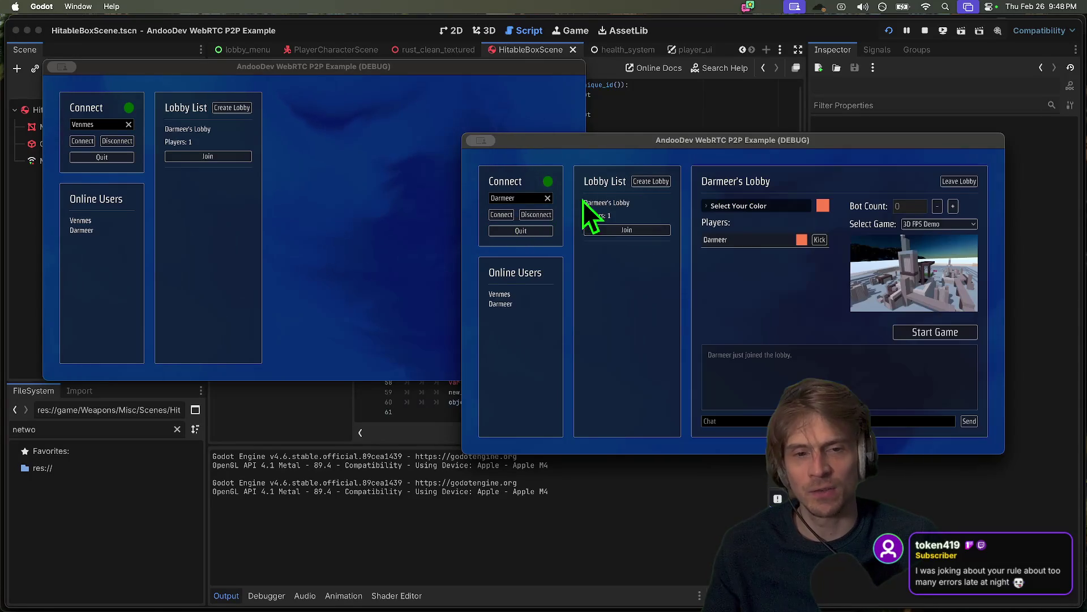
left_click(246, 198)
left_click(232, 158)
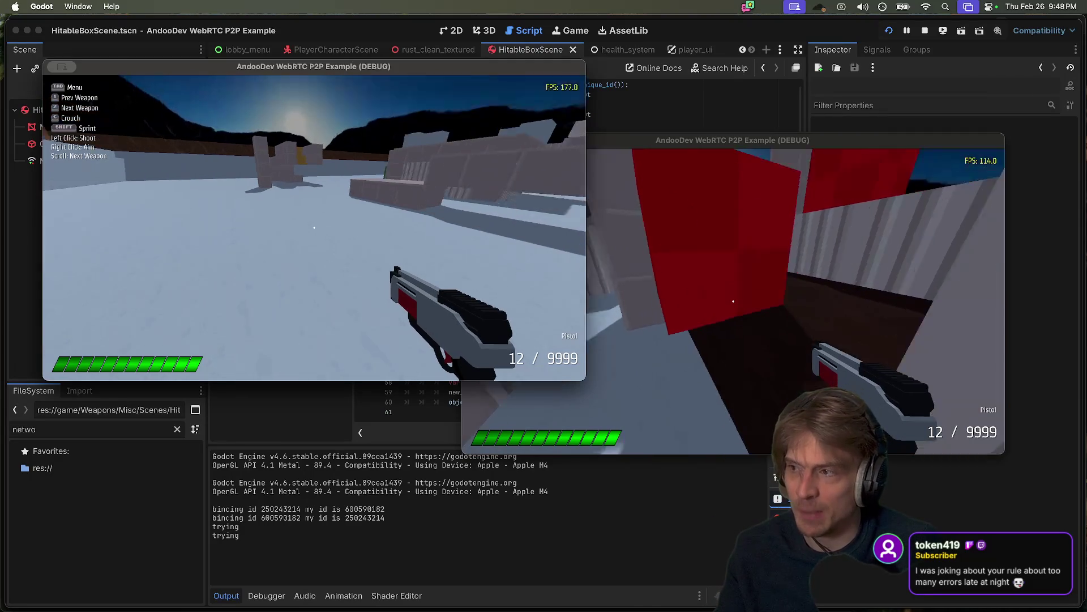
- Toggle both windows' in-game menus and walk the left player toward a group of boxes
key("Tab")
left_click(734, 304)
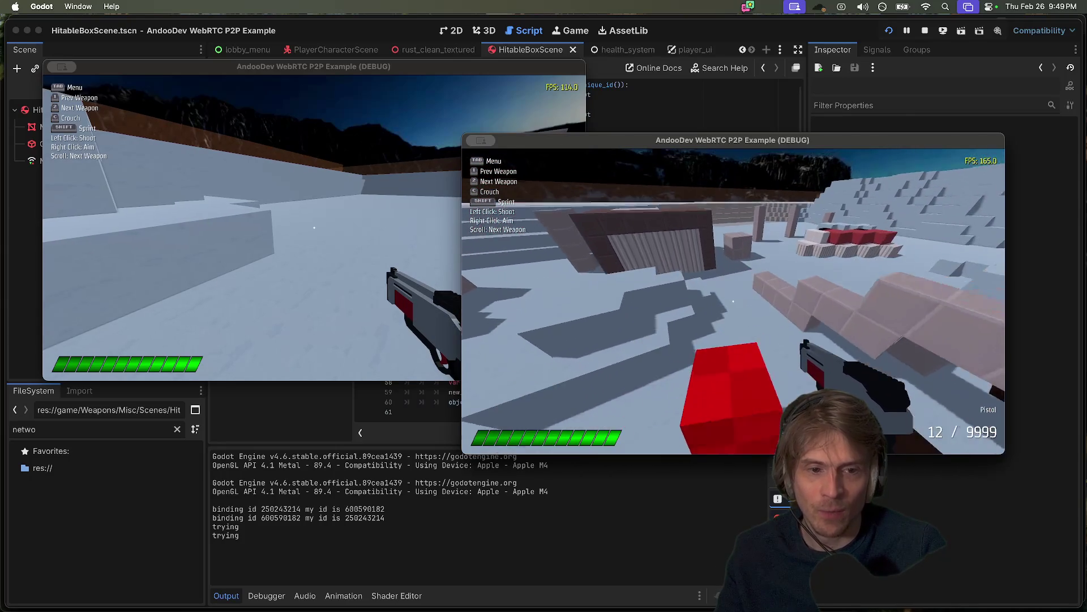
key("Tab")
left_click(339, 255)
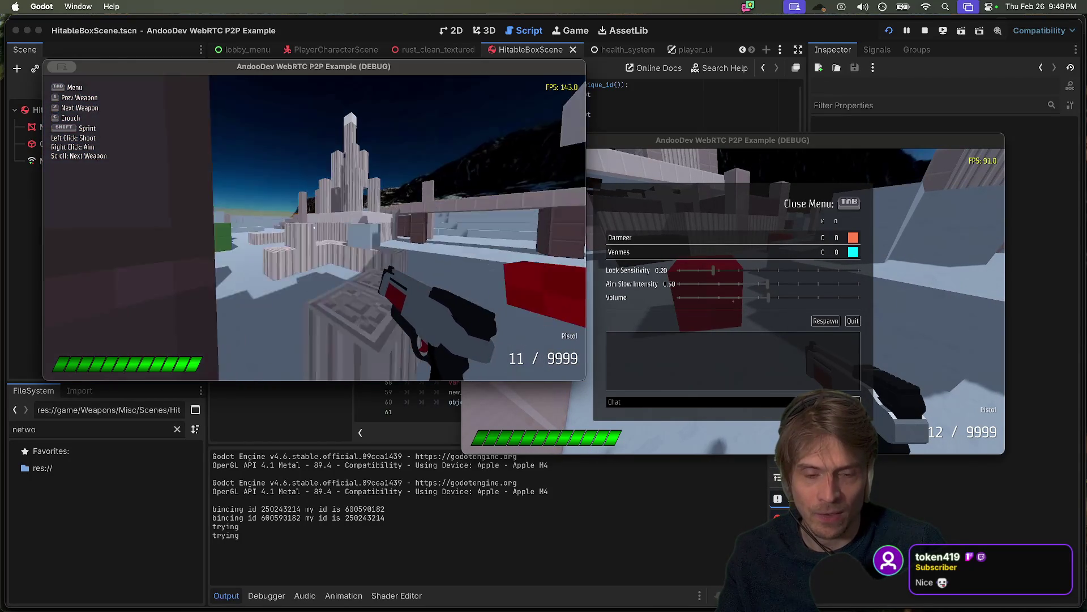
key("w")
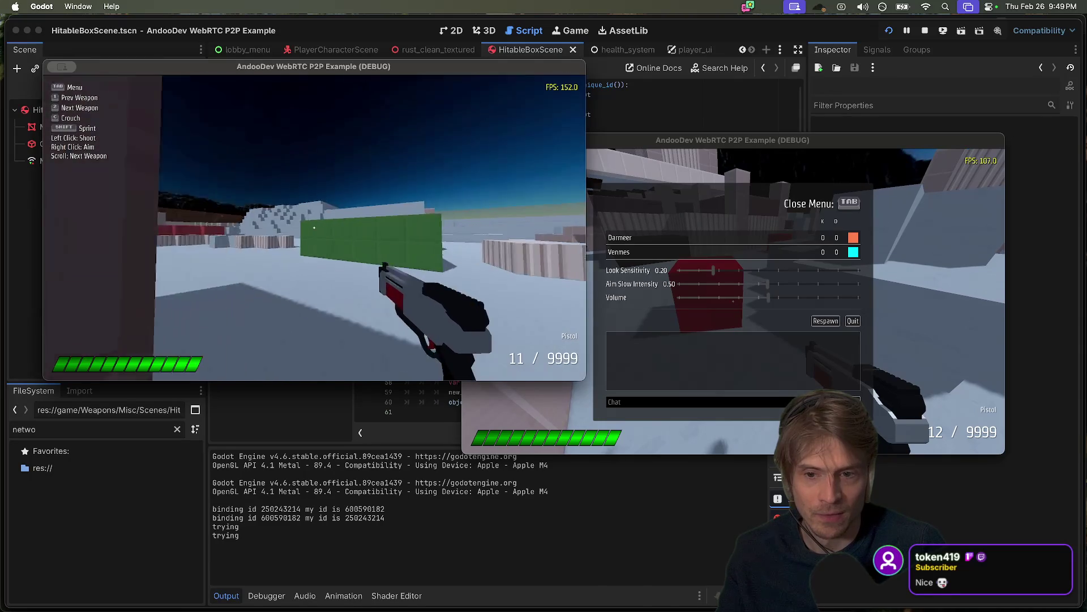
key("w")
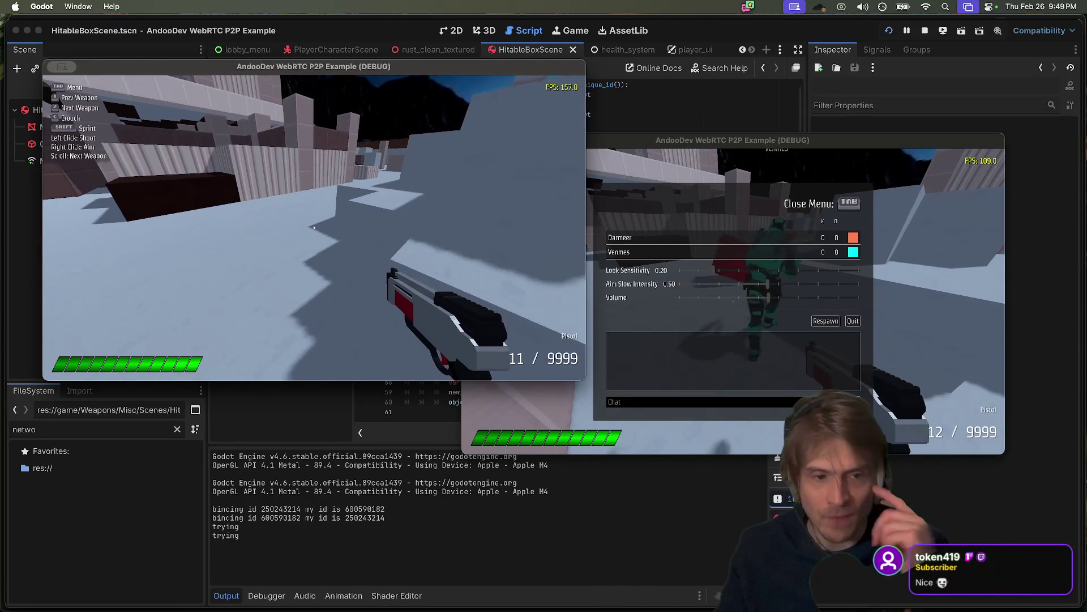
- Fire shots at the boxes in both game windows, then return to the Godot editor
key("Tab")
key("Tab")
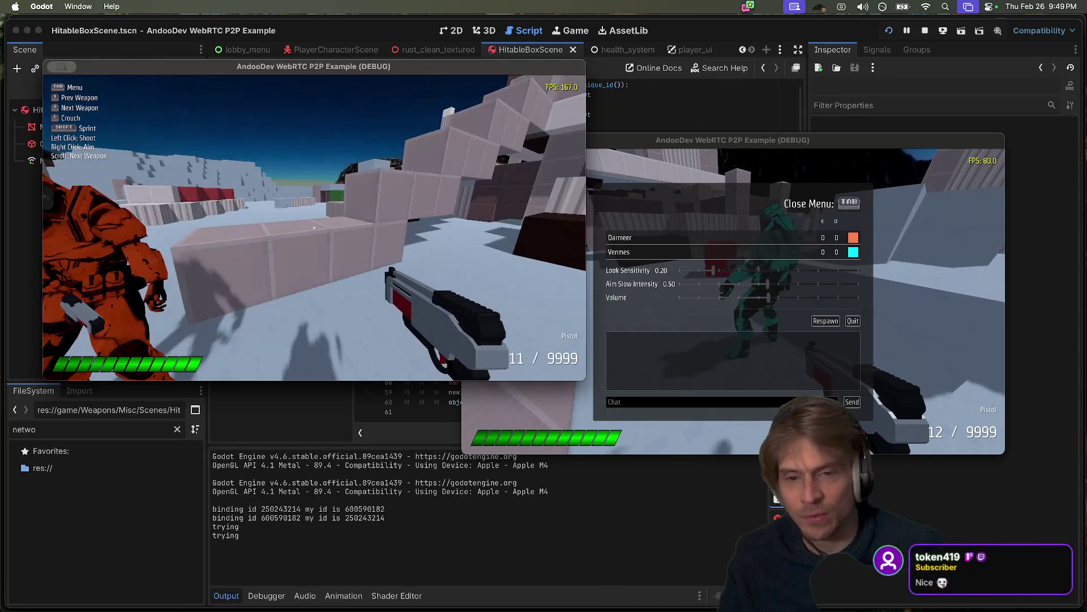
left_click(314, 227)
left_click(313, 227)
key("Tab")
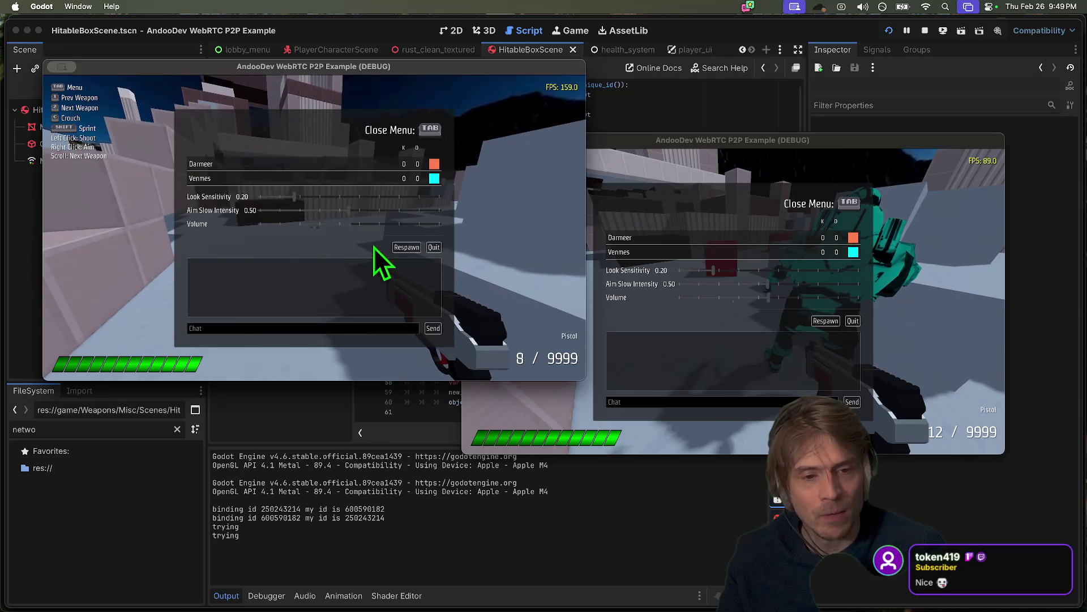
left_click(733, 306)
key("Tab")
left_click(734, 306)
key("Tab")
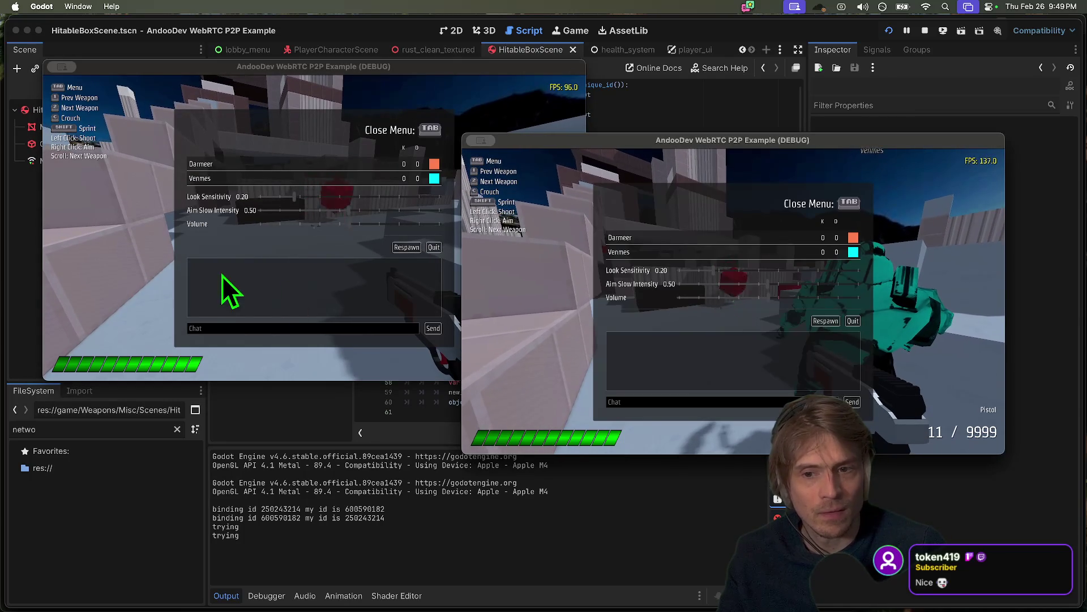
left_click(223, 287)
key("Tab")
left_click(313, 228)
key("super+Tab")
key("super+Tab")
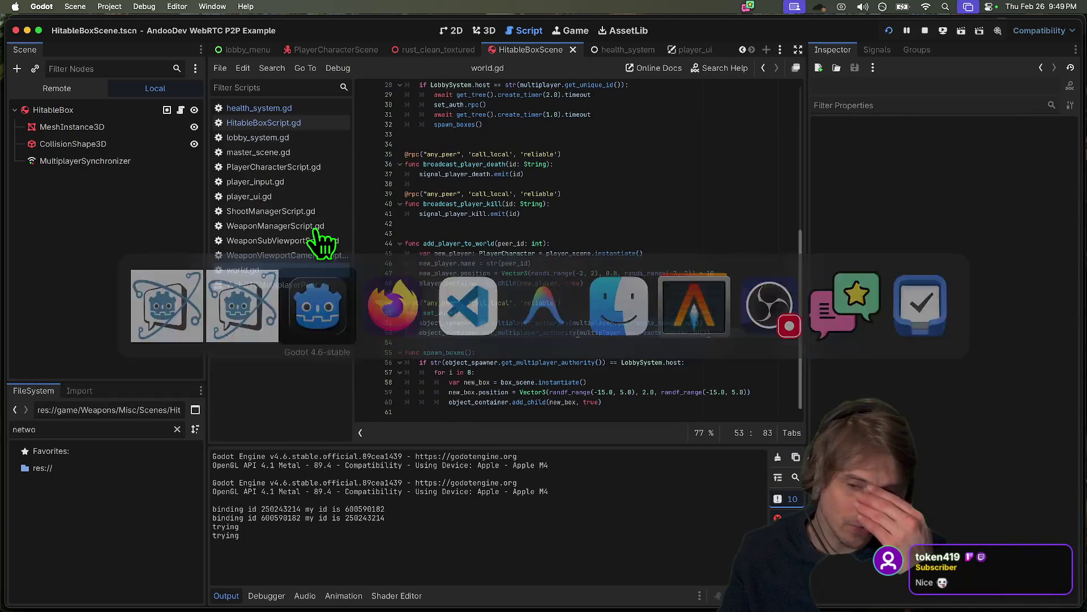
left_click(549, 352)
scroll(657, 348, "up", 5)
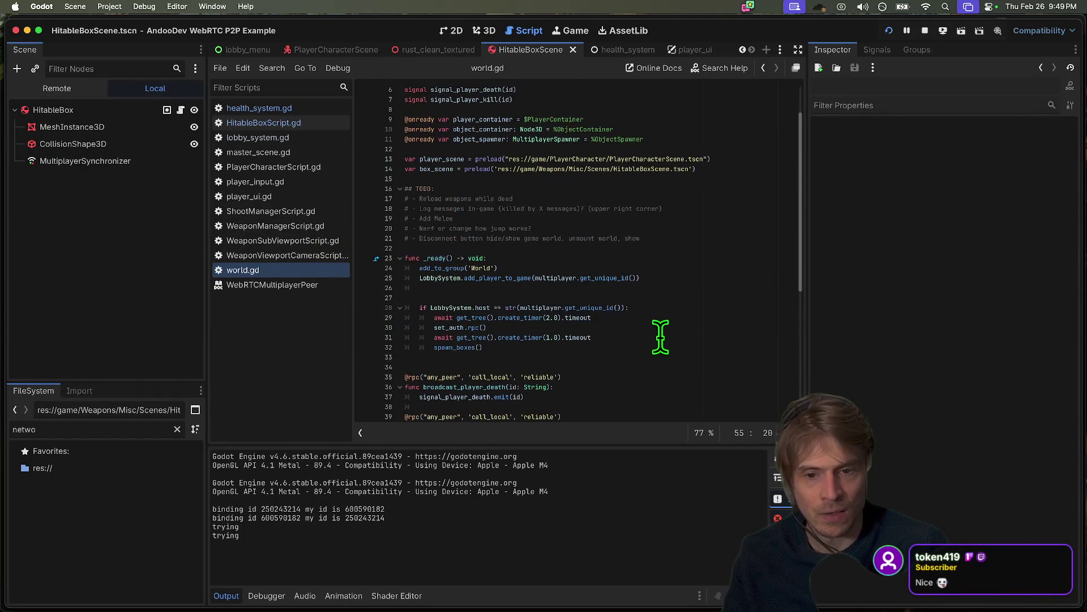
scroll(677, 266, "down", 2)
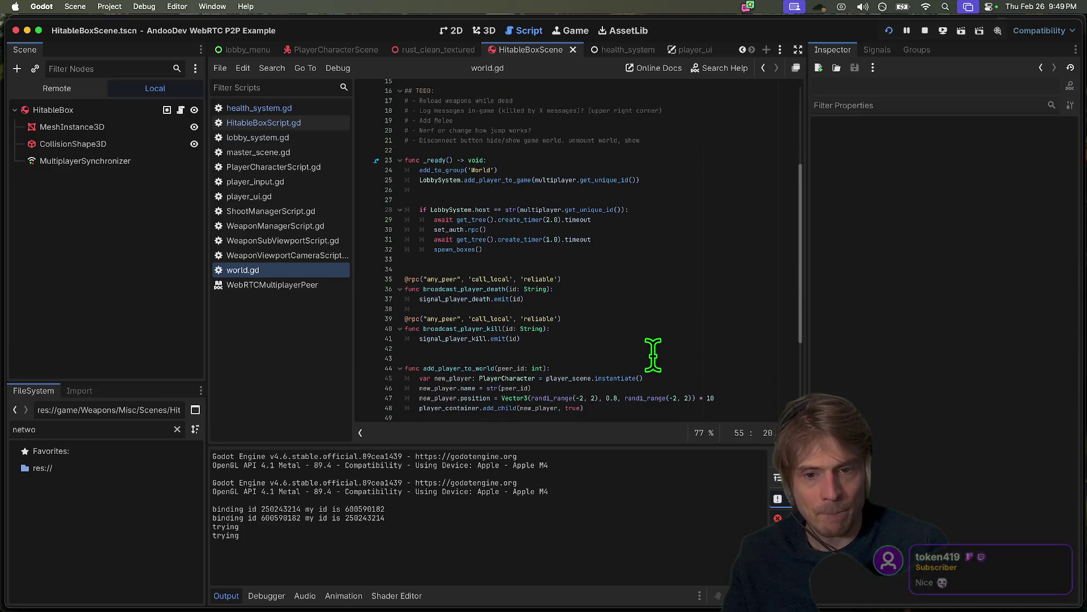
left_click(560, 249)
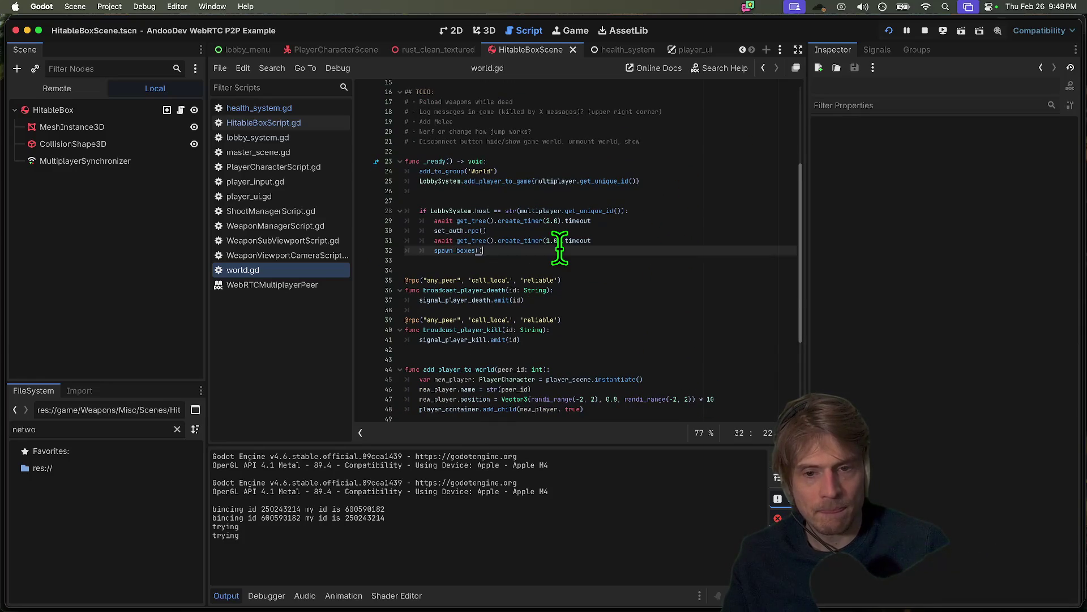
left_click(654, 318)
scroll(648, 314, "down", 4)
left_click(644, 340)
key("Down")
type("@rpc(\"any_peer\", 'call_local', 'reliable')")
key("ctrl+s")
- Run the project, connect both instances, create a lobby and join it, then return to world.gd
key("super+b")
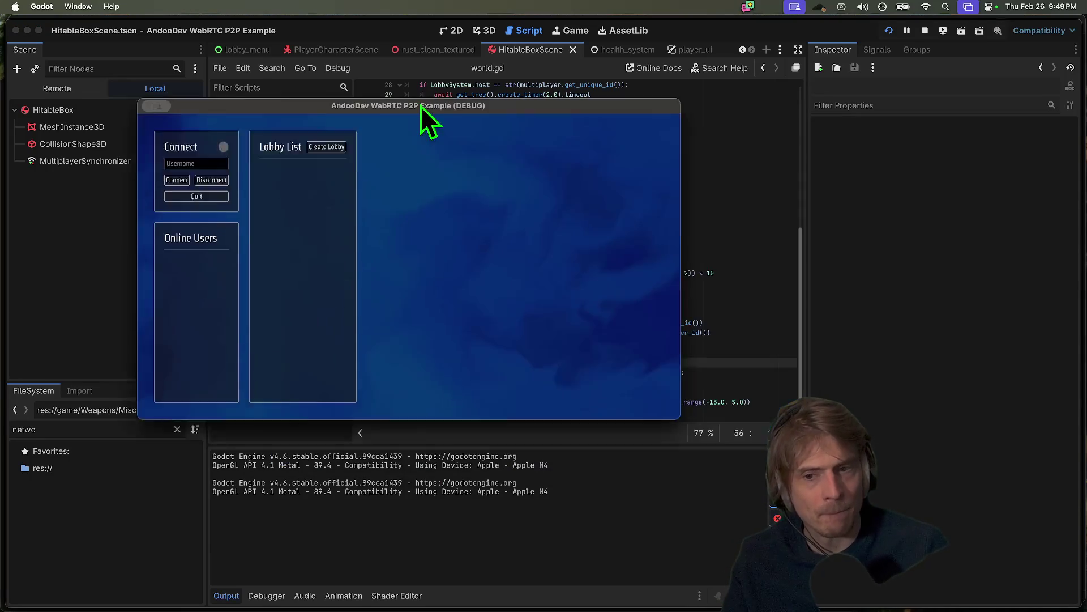
left_click(68, 118)
left_click(712, 253)
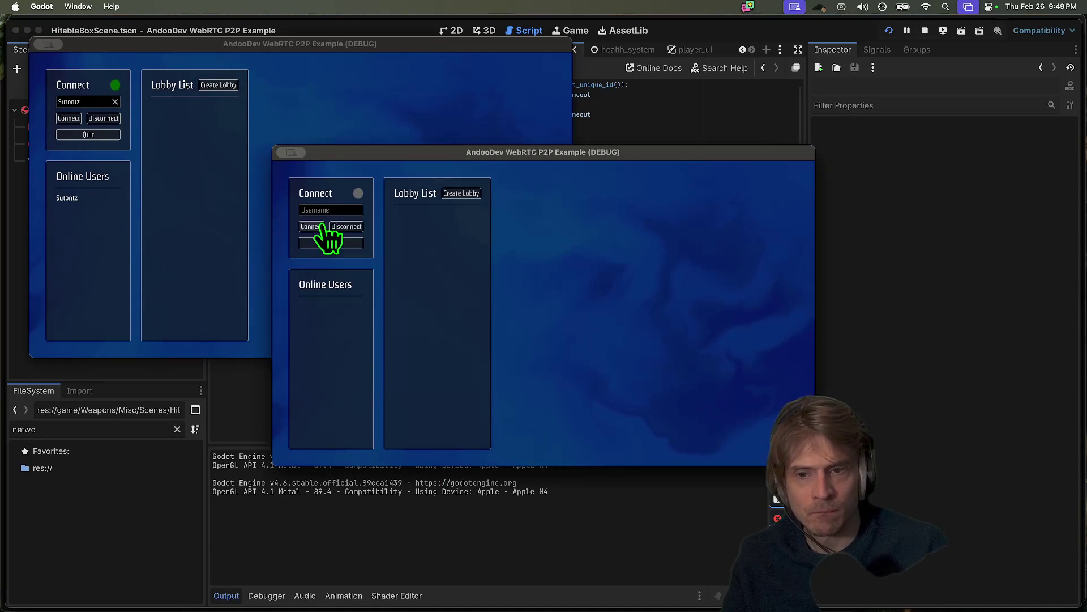
left_click(451, 195)
left_click(182, 111)
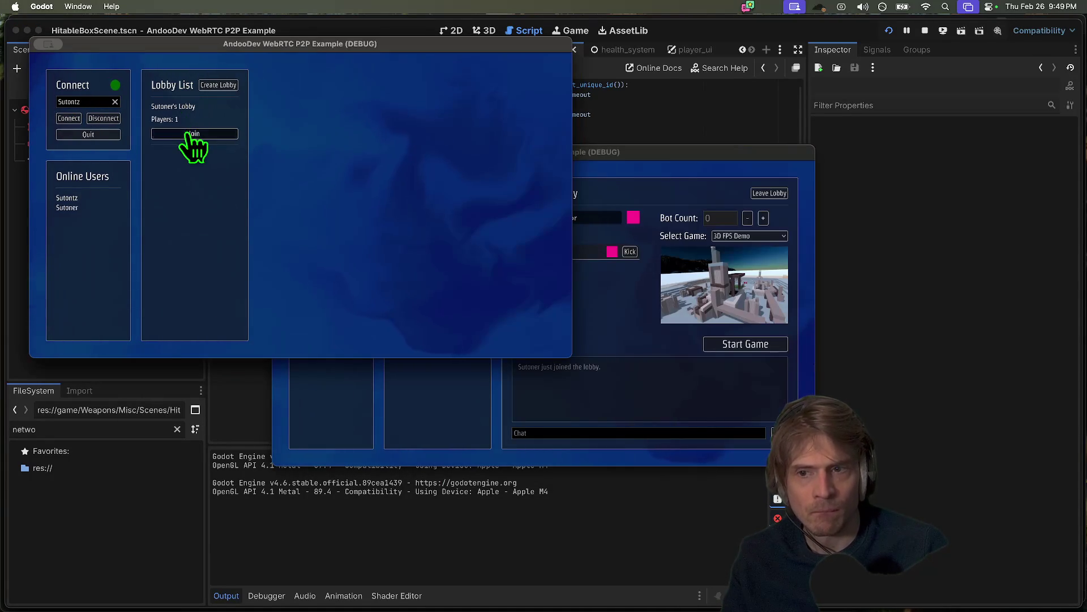
left_click(190, 136)
left_click(869, 348)
- Add a print("CALLED ONCE") line in the _ready host check, rerun, and place both game windows
scroll(670, 182, "up", 5)
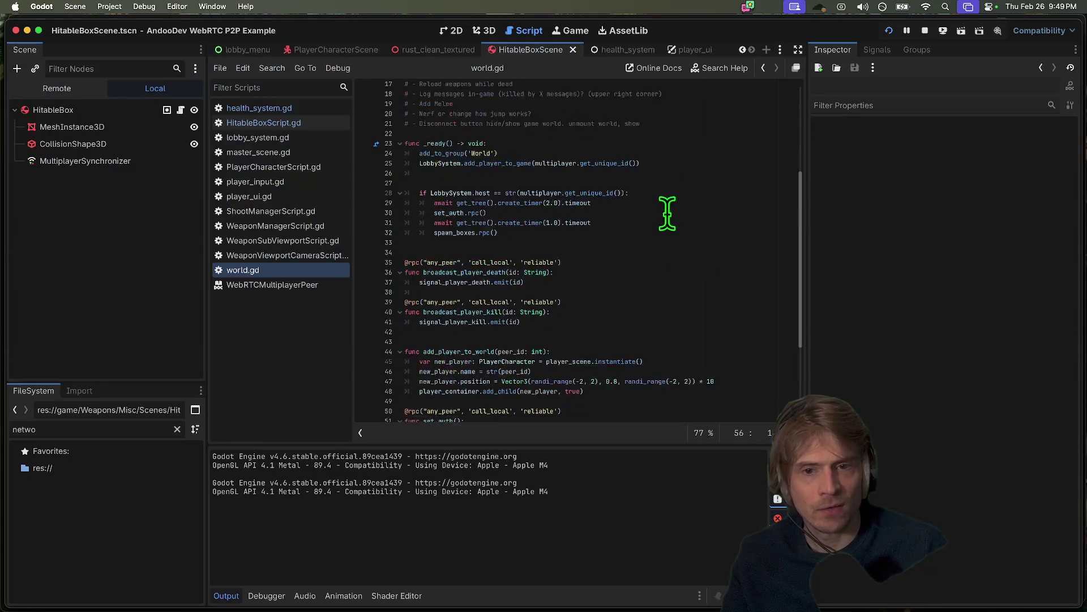
left_click(682, 251)
key("super+shift+Return")
type("print(\"CALLED ONCE\")")
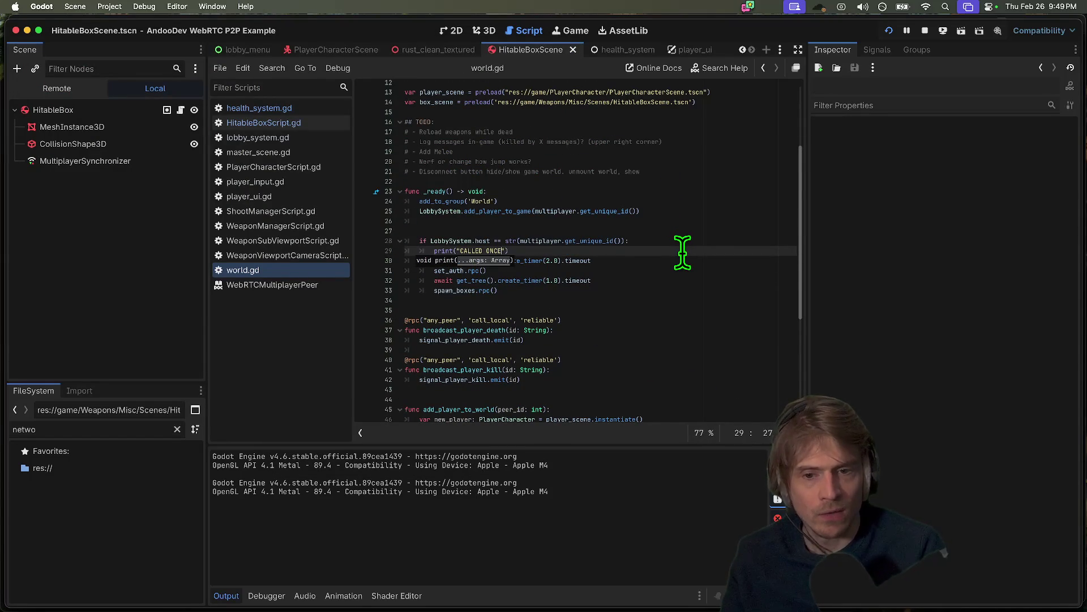
key("super+b")
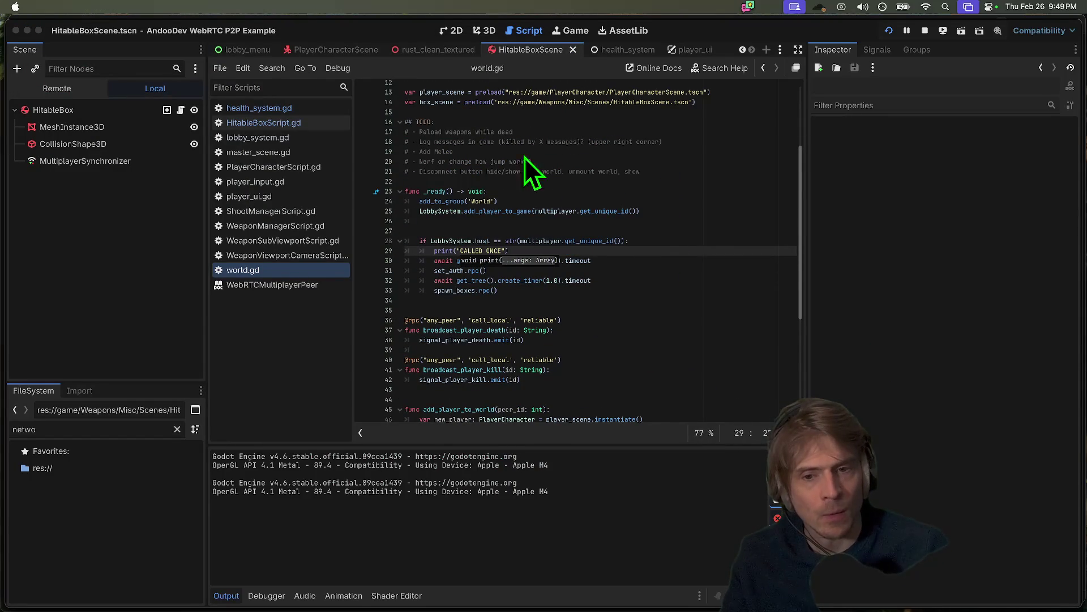
left_click_drag(493, 152, 334, 71)
left_click_drag(561, 175, 767, 152)
- Connect both game instances, create a lobby in the second, join it from the first, and start the match
left_click(506, 205)
left_click(675, 249)
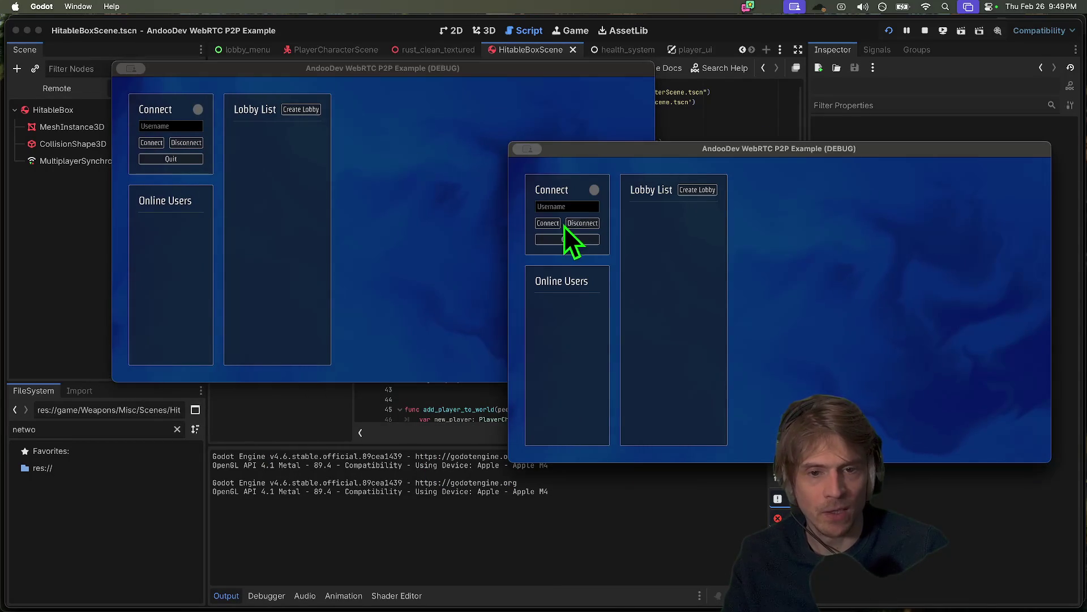
left_click(181, 154)
left_click(150, 143)
left_click(711, 216)
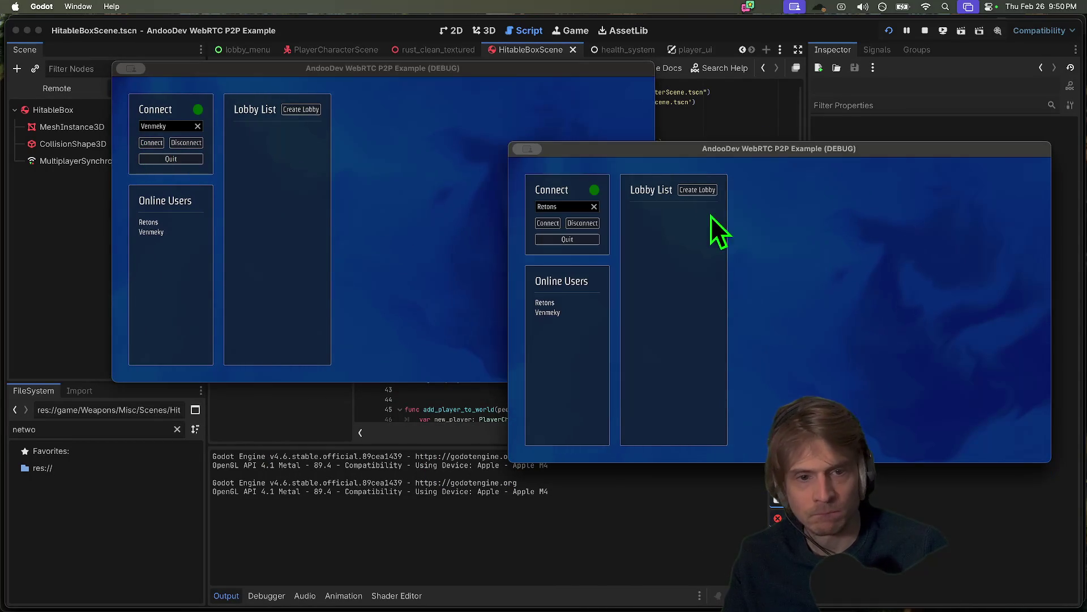
left_click(697, 190)
left_click(491, 215)
left_click(306, 159)
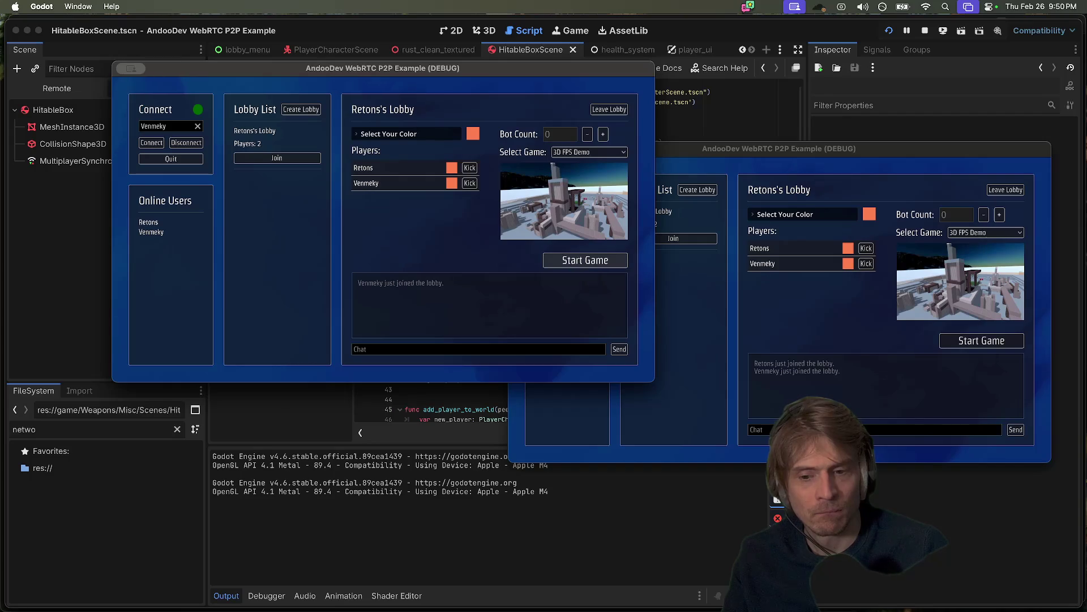
left_click(585, 260)
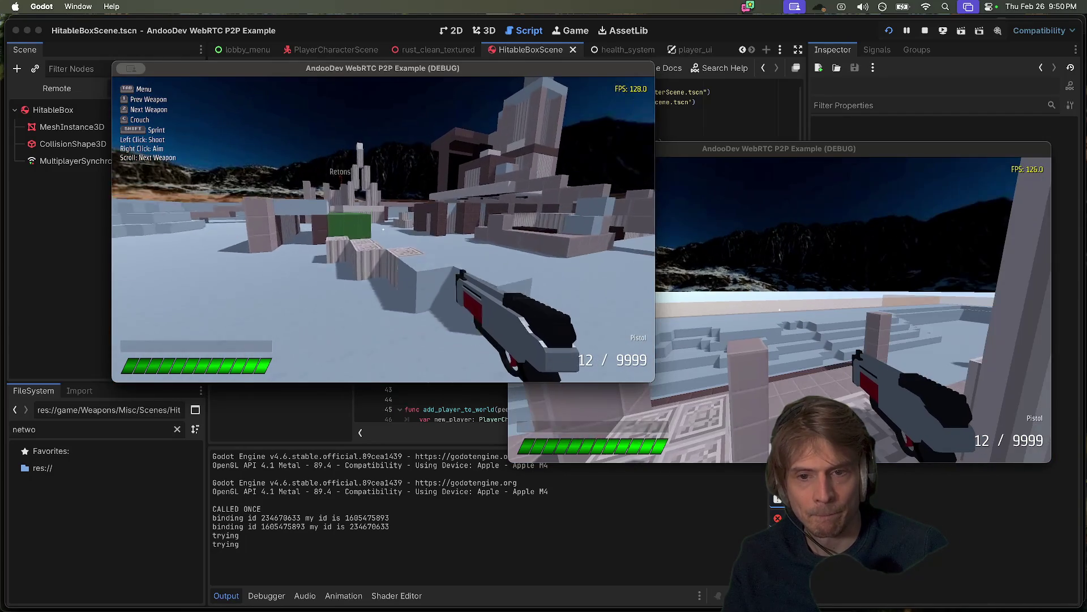
- Play in both windows, walking toward the red crates, then return to the Godot editor
key("Tab")
left_click(780, 310)
key("Tab")
key("Tab")
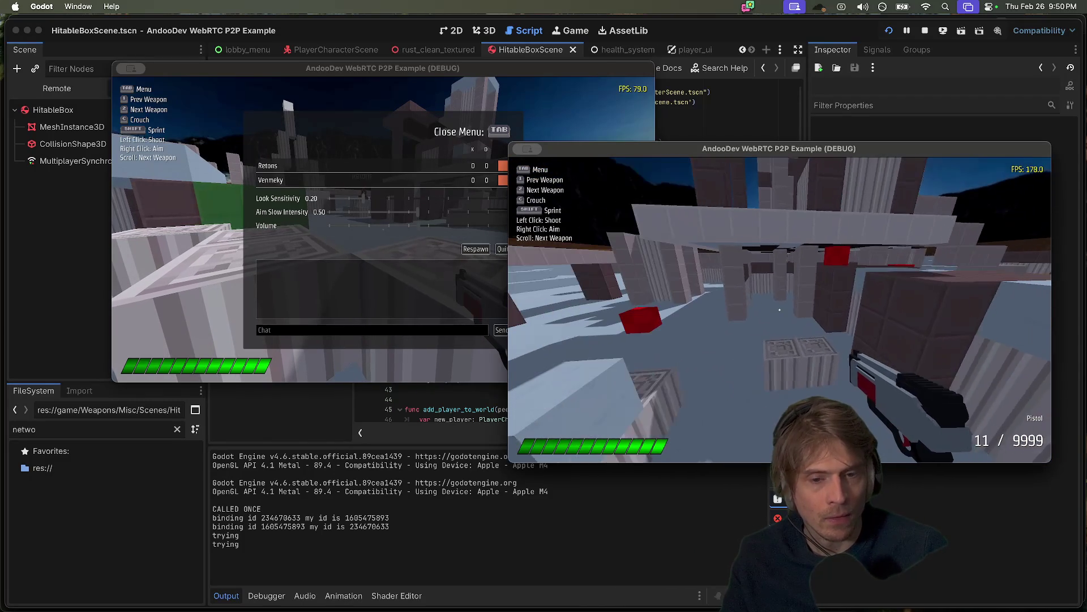
key("Tab")
left_click(368, 296)
key("Tab")
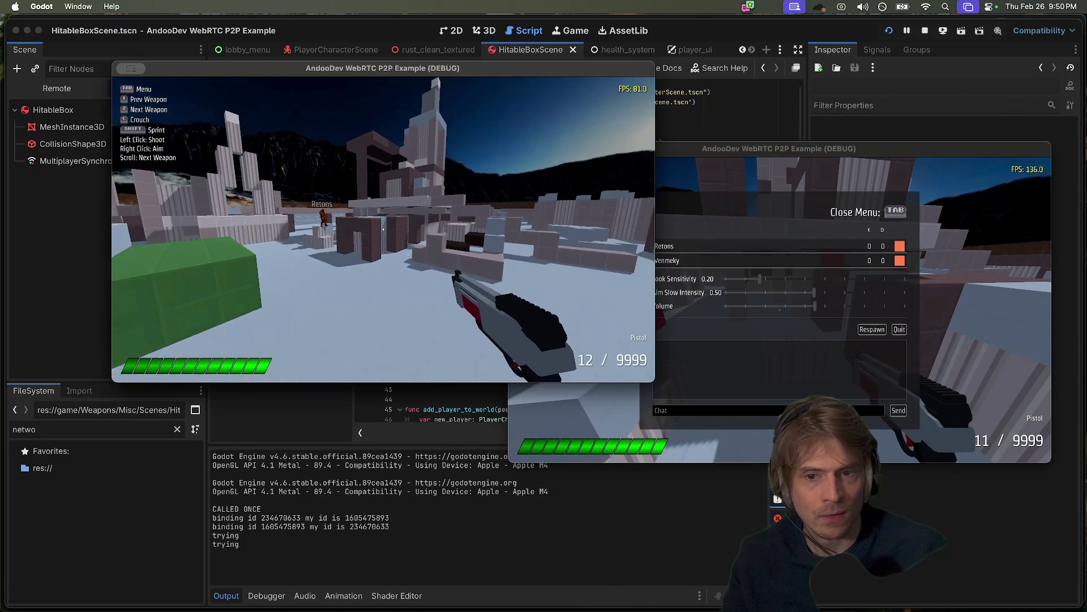
key("w")
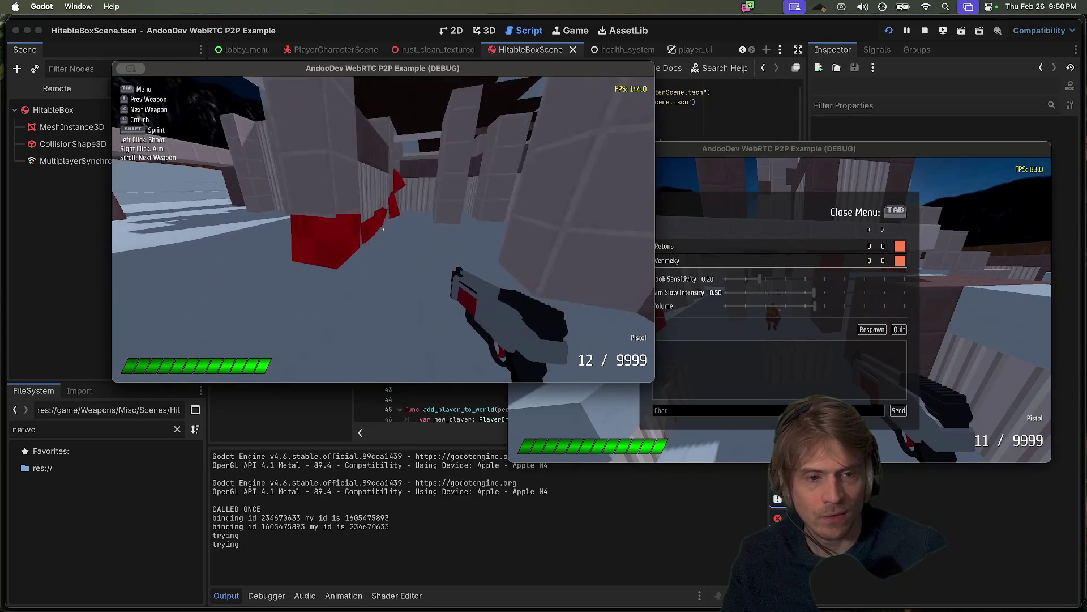
key("Tab")
left_click(736, 301)
key("Tab")
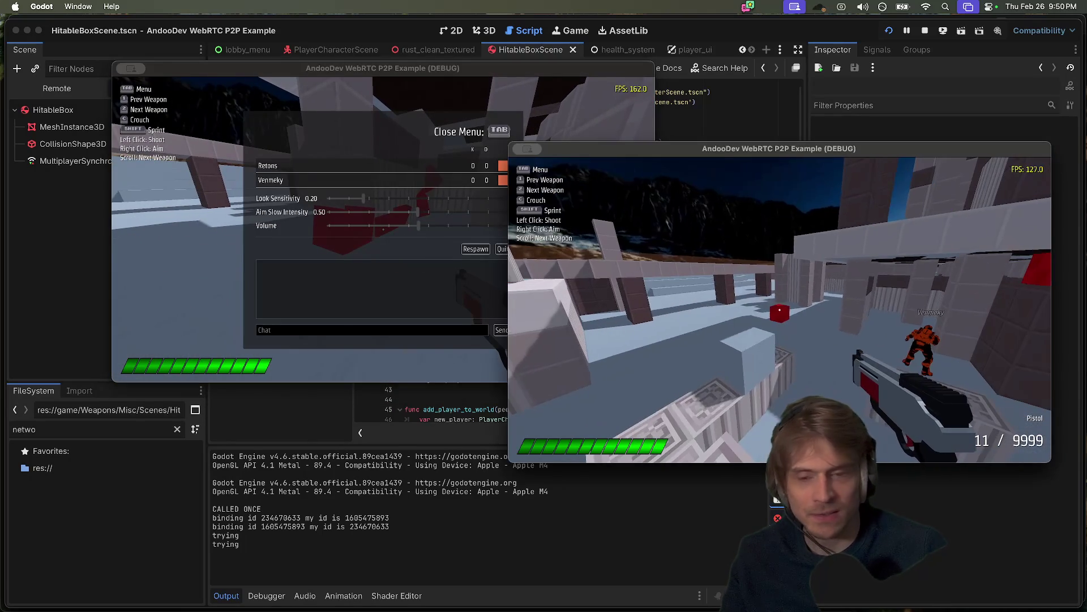
key("Tab")
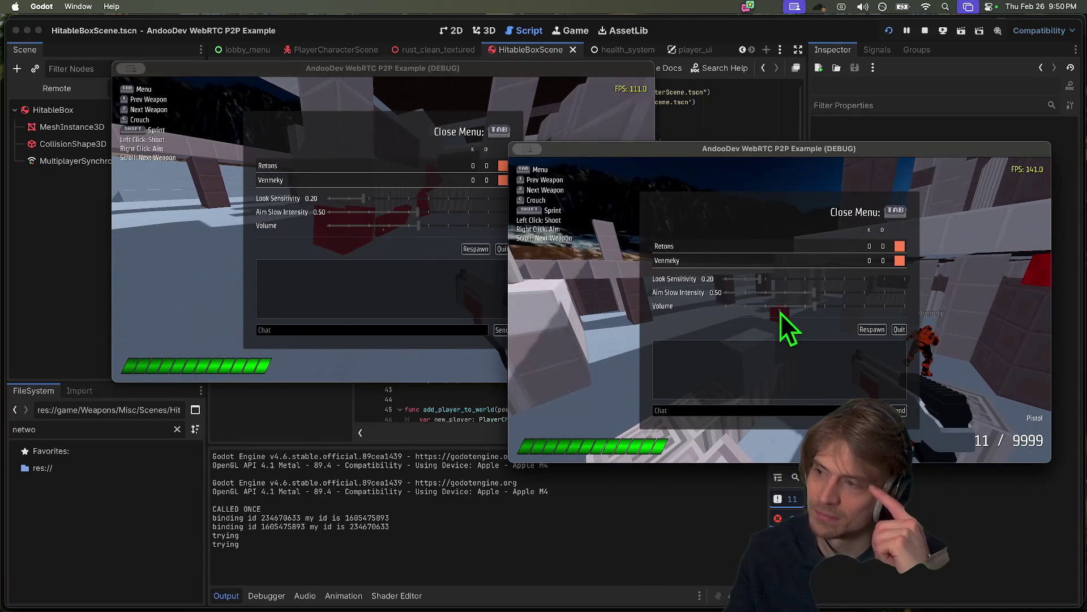
key("super+Tab")
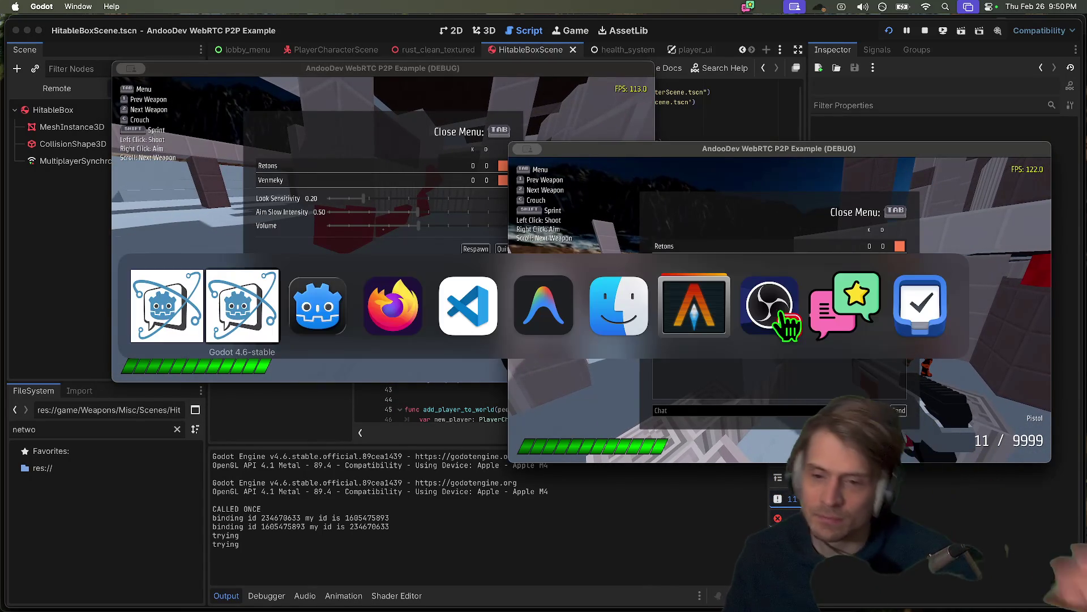
- Show the Remote scene tree and expand World and ObjectContainer to list the HitableBox nodes
left_click(72, 94)
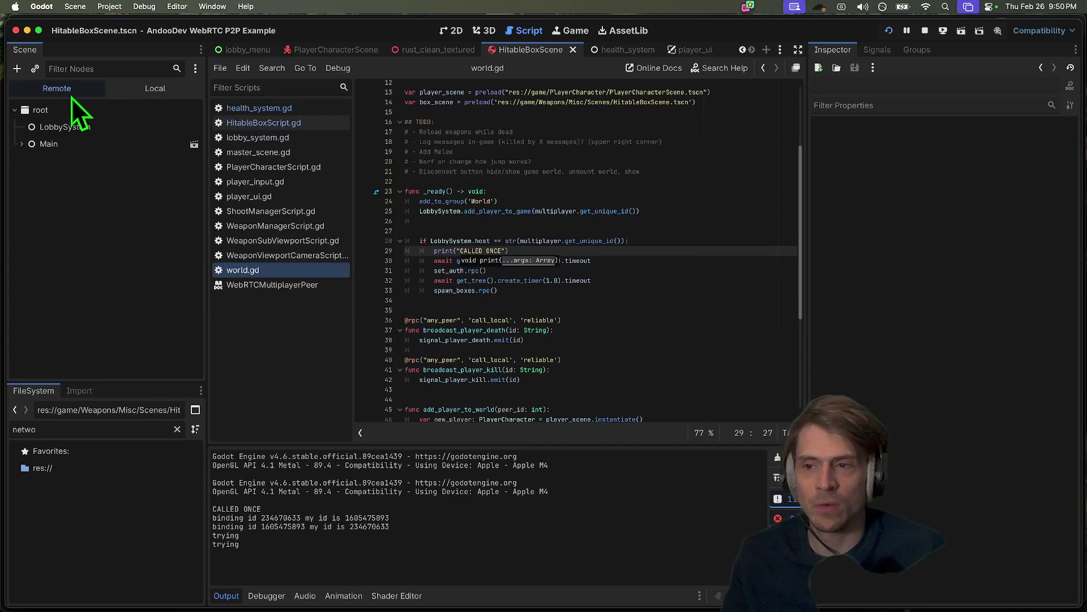
key("super+Tab")
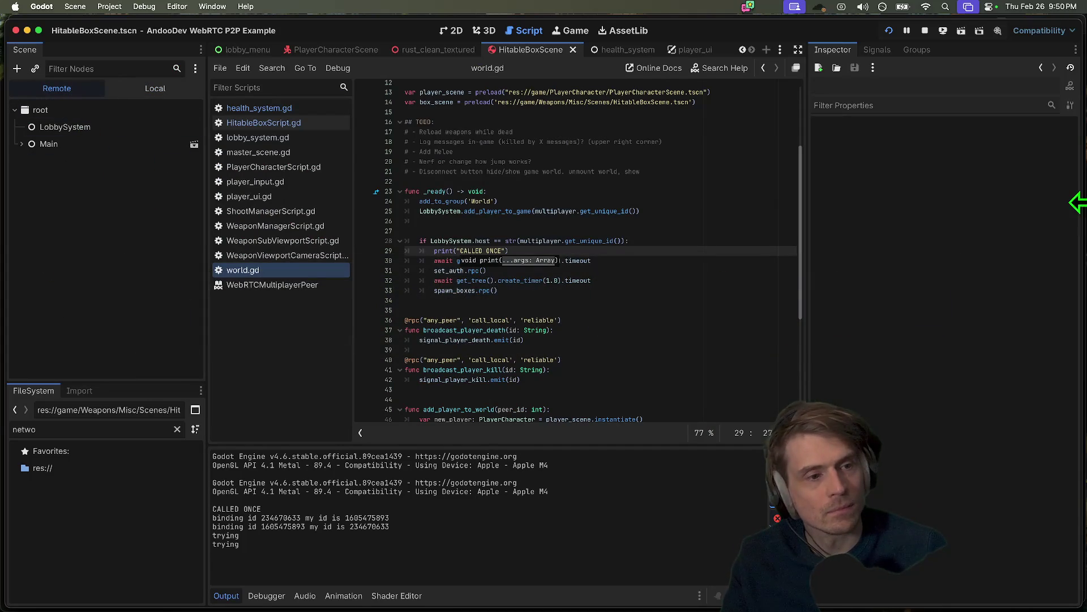
left_click_drag(1065, 202, 545, 201)
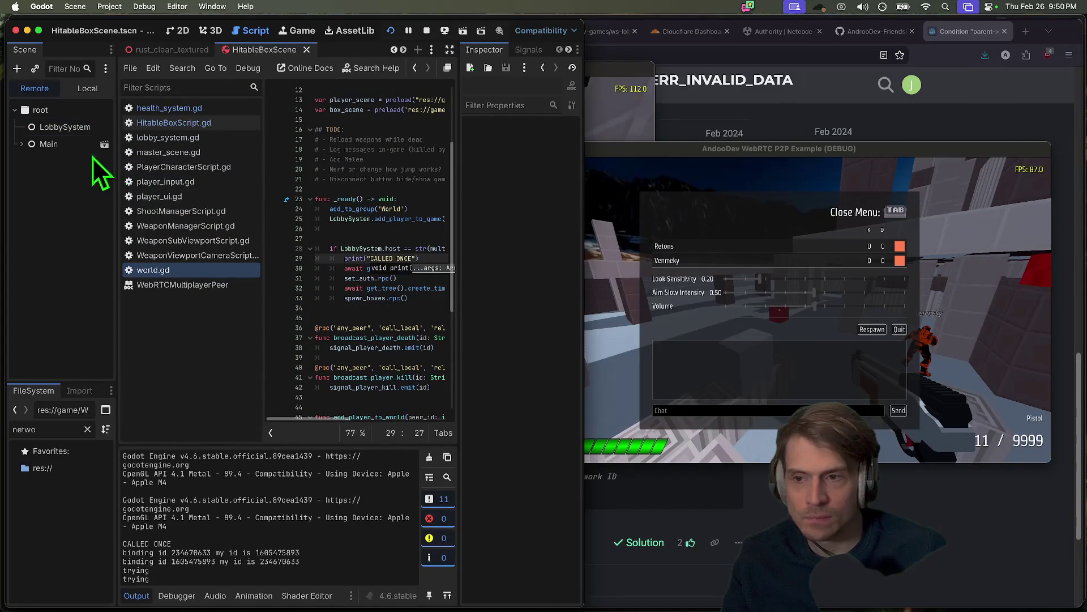
left_click(39, 177)
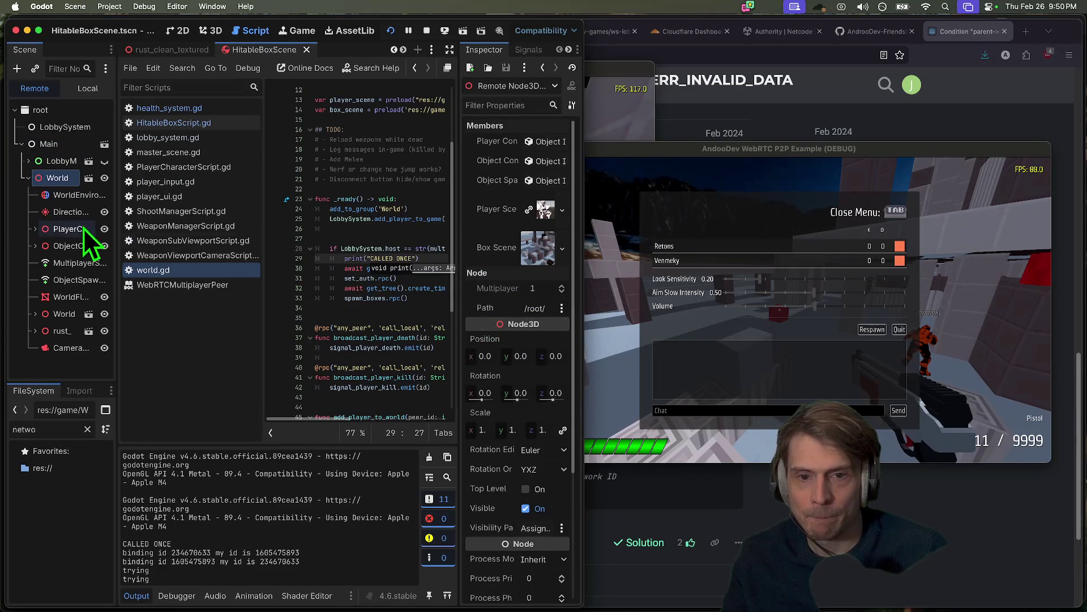
left_click_drag(585, 243, 846, 224)
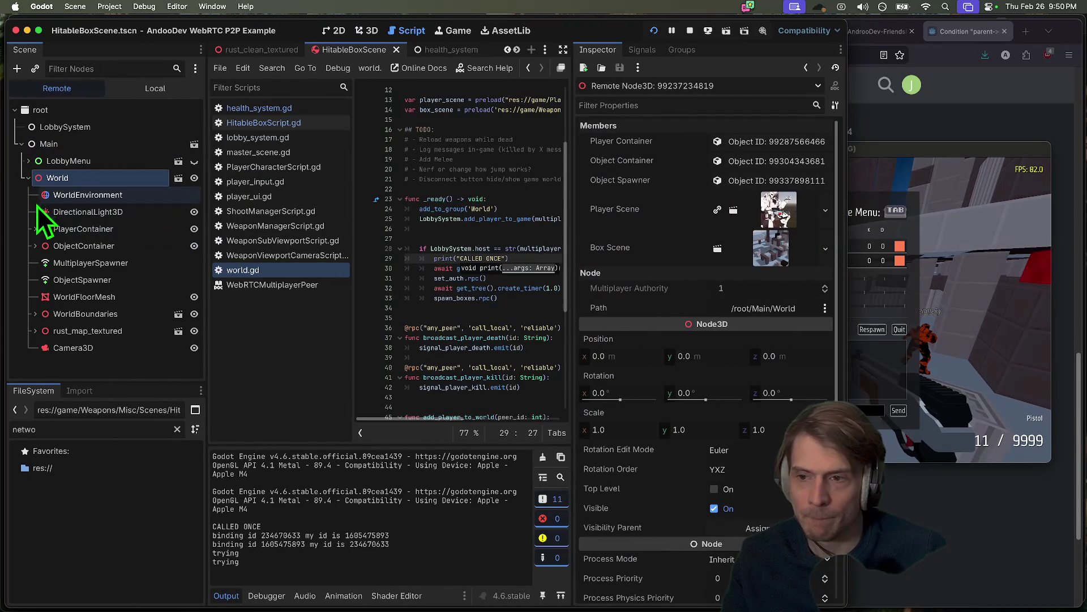
left_click(39, 247)
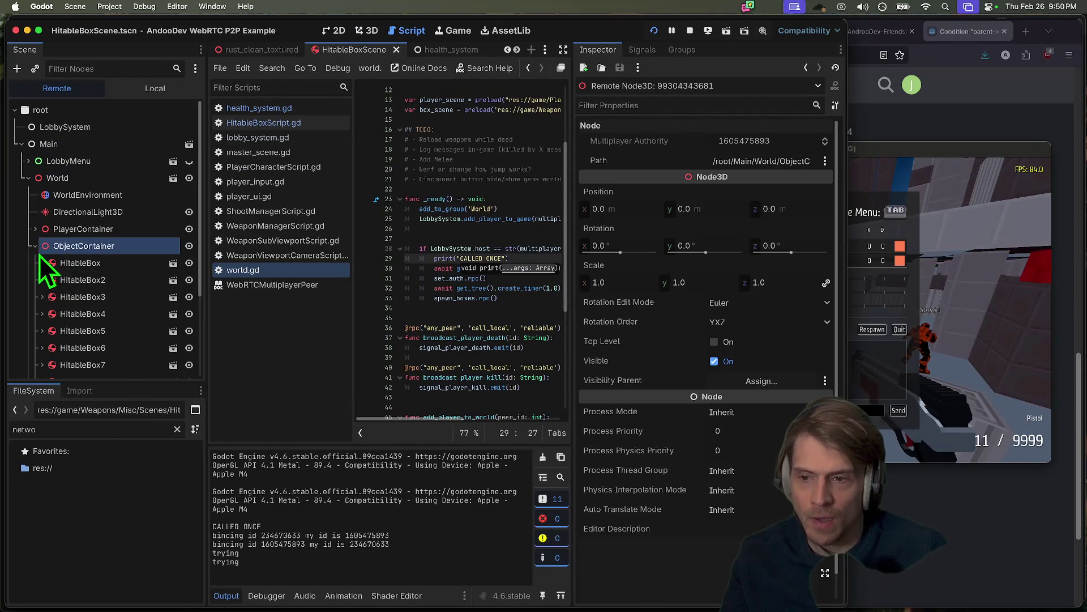
- Inspect HitableBox, HitableBox2 and HitableBox3 and their child physics nodes in the running game
left_click(67, 264)
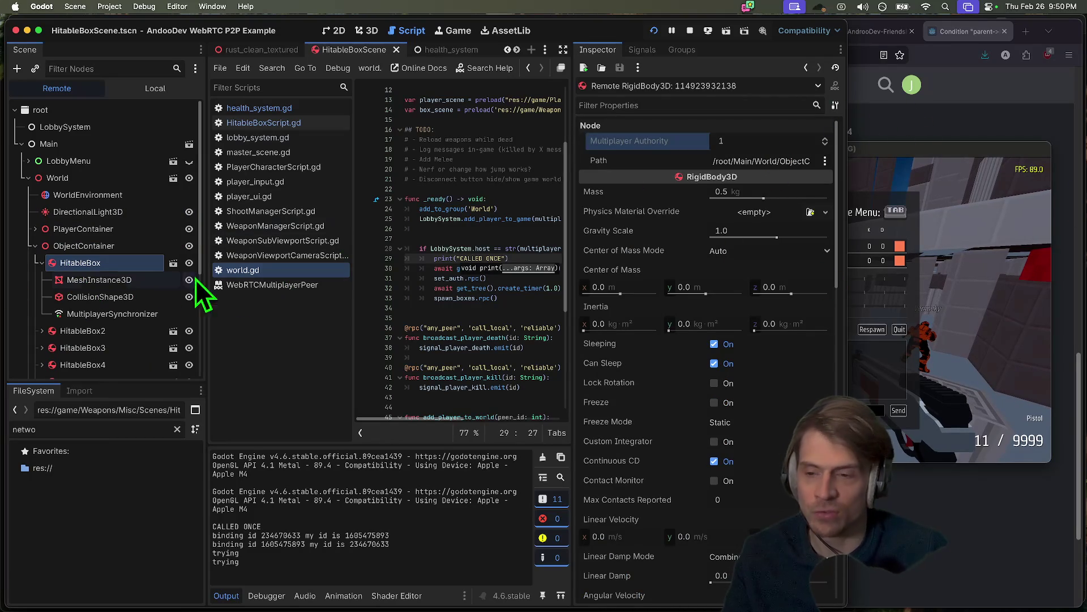
left_click(79, 247)
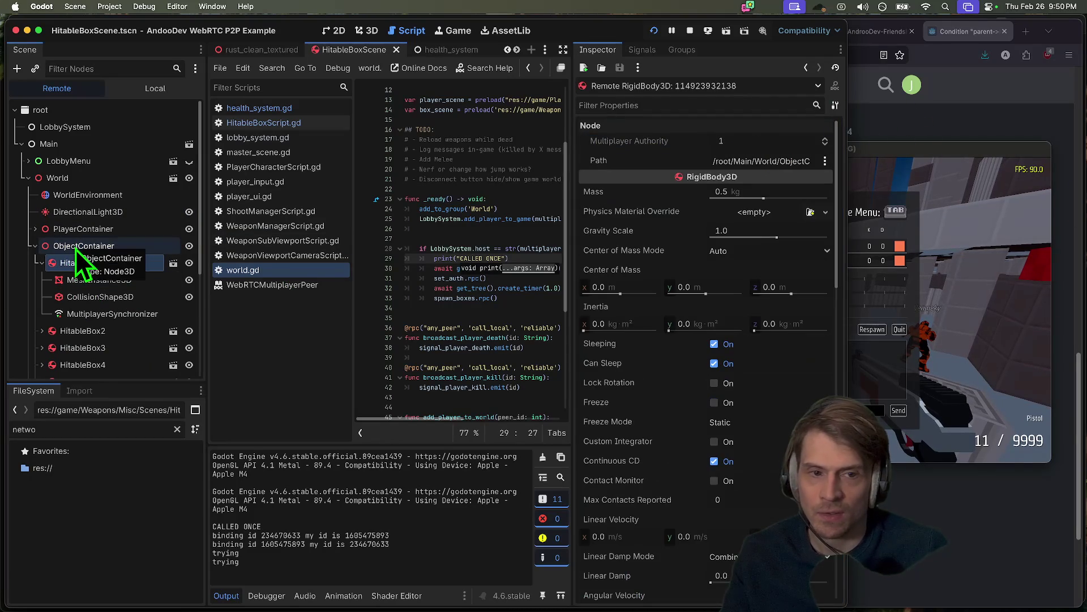
left_click(83, 316)
left_click(86, 322)
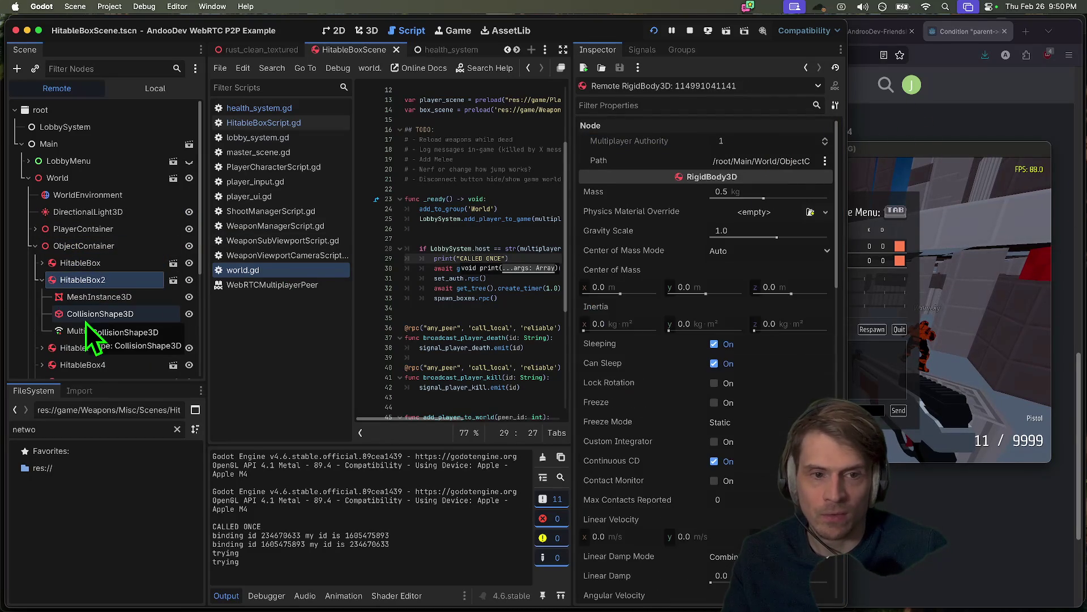
left_click(56, 309)
left_click(41, 301)
left_click(42, 355)
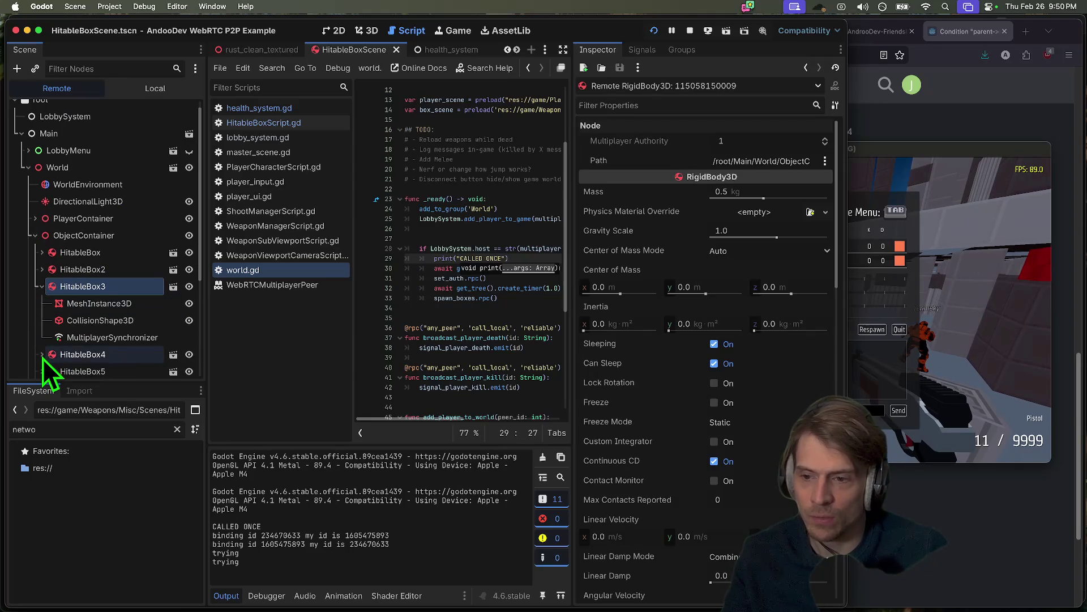
scroll(43, 358, "down", 5)
- Inspect HitableBox8 down to HitableBox4, then open HitableBoxScript.gd in the script editor
left_click(73, 273)
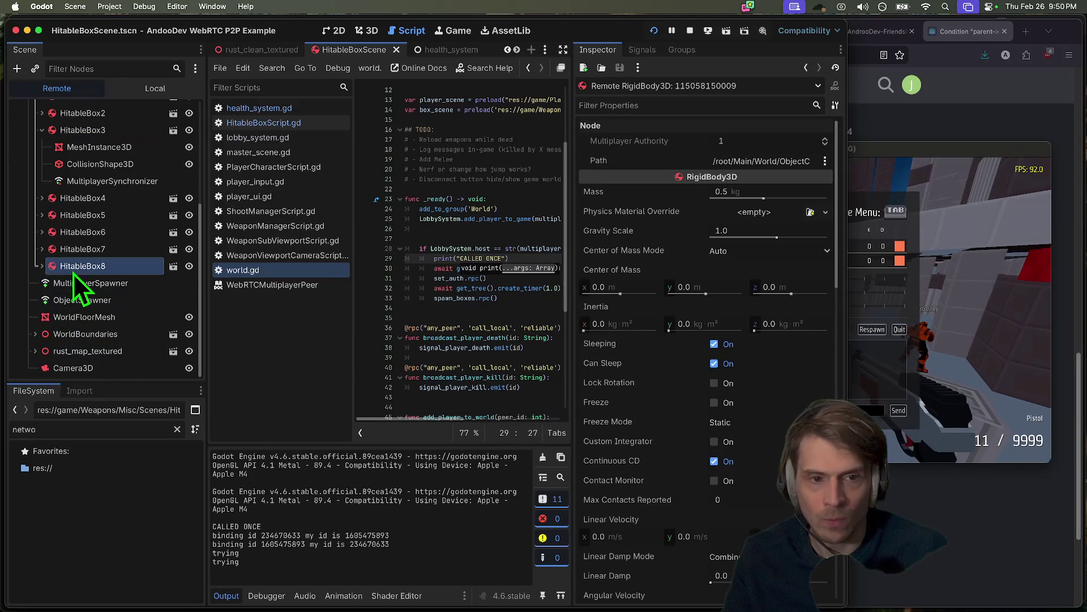
left_click(90, 254)
left_click(102, 234)
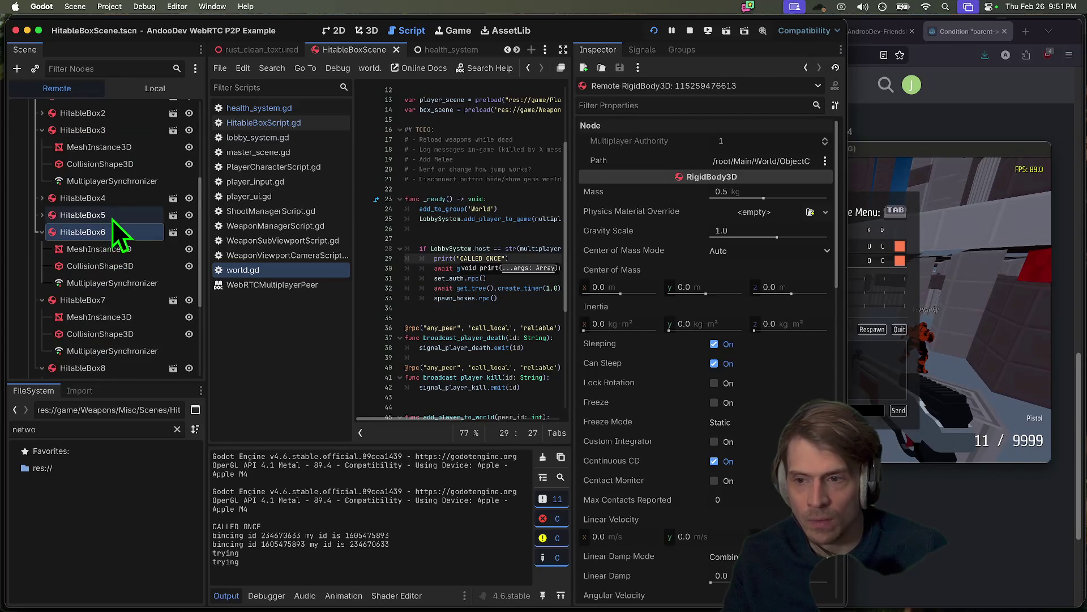
left_click(112, 218)
left_click(116, 203)
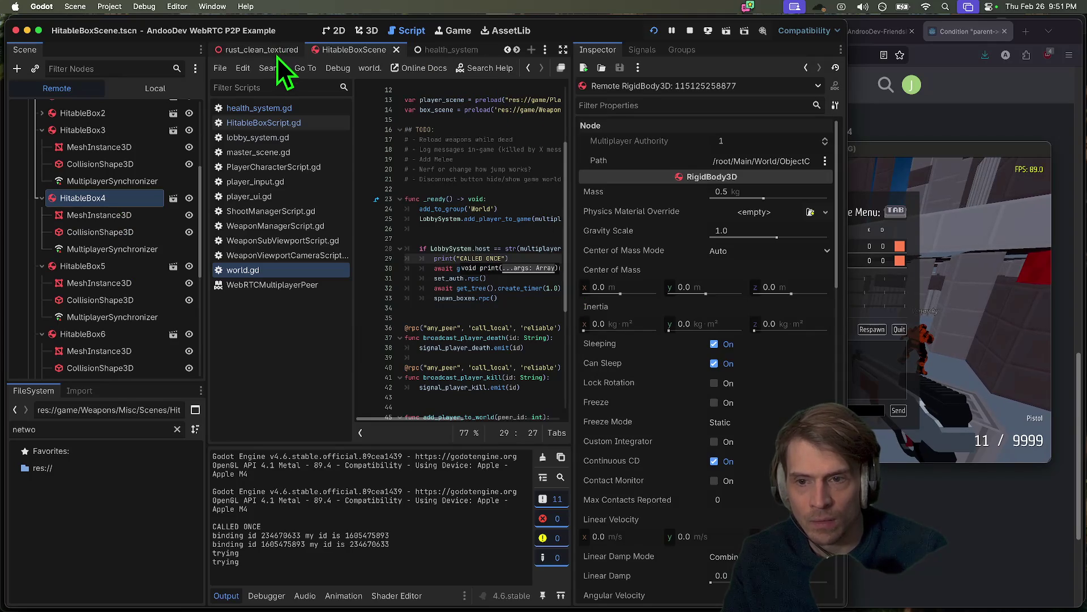
left_click(286, 112)
left_click(287, 120)
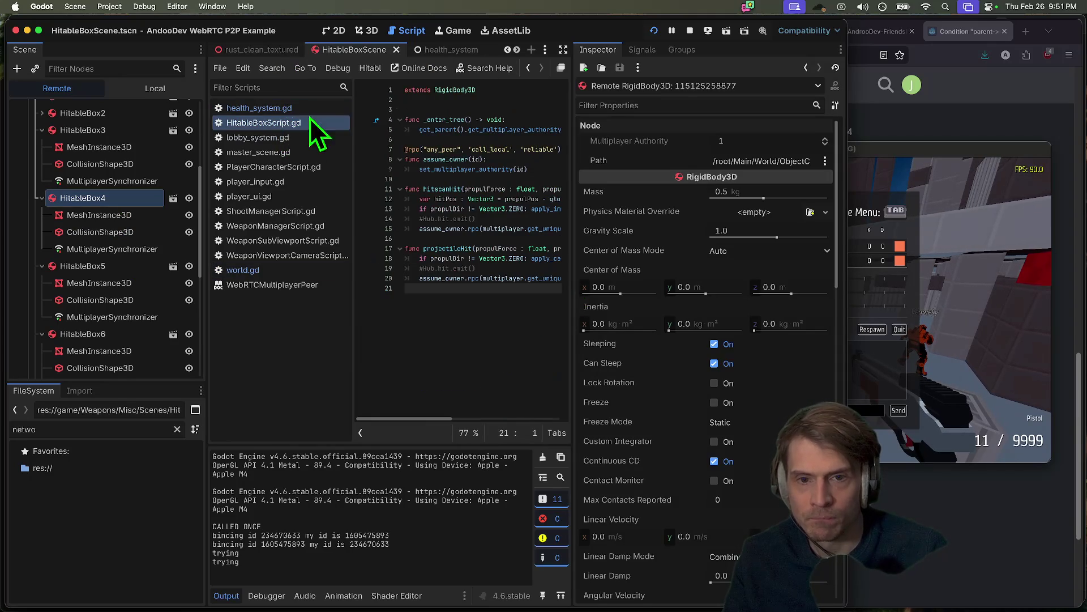
- Widen the Inspector, then add an indented line under the _enter_tree header and type 'if'
mouse_move(570, 129)
left_mouse_down()
mouse_move(691, 126)
mouse_move(541, 131)
left_mouse_up()
double_click(436, 129)
mouse_move(416, 129)
left_mouse_down()
mouse_move(730, 132)
mouse_move(203, 130)
mouse_move(937, 161)
mouse_move(850, 140)
left_mouse_up()
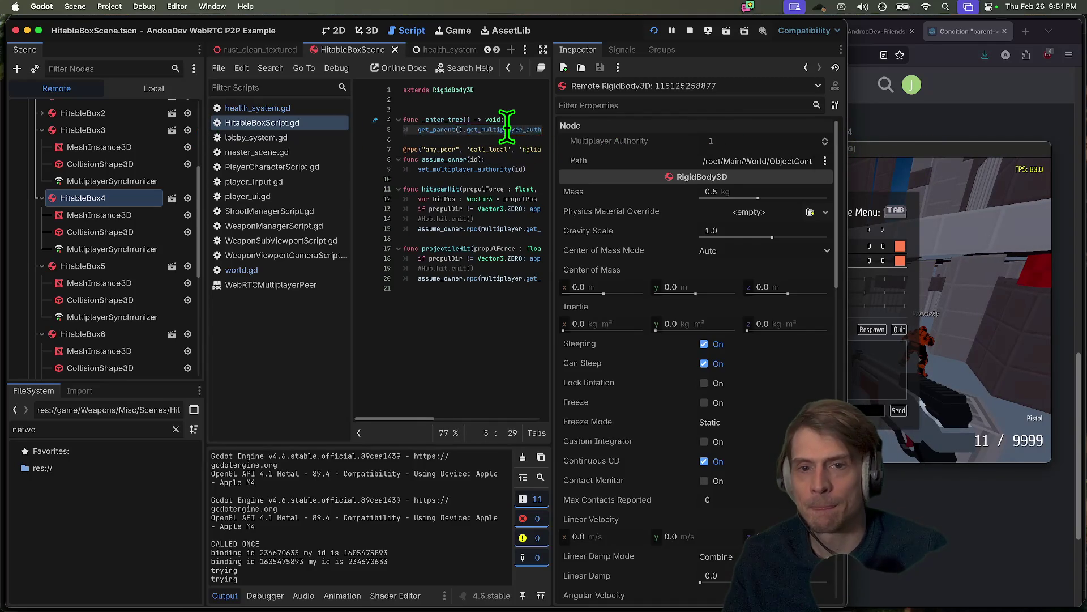
left_click_drag(510, 117, 436, 110)
key("Right")
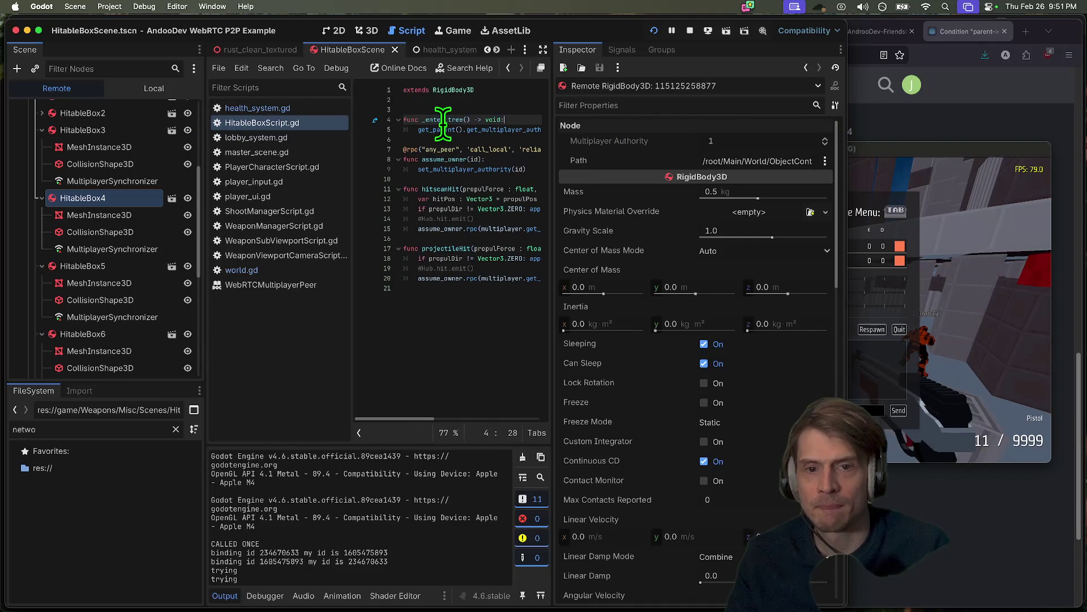
key("Return")
type("if")
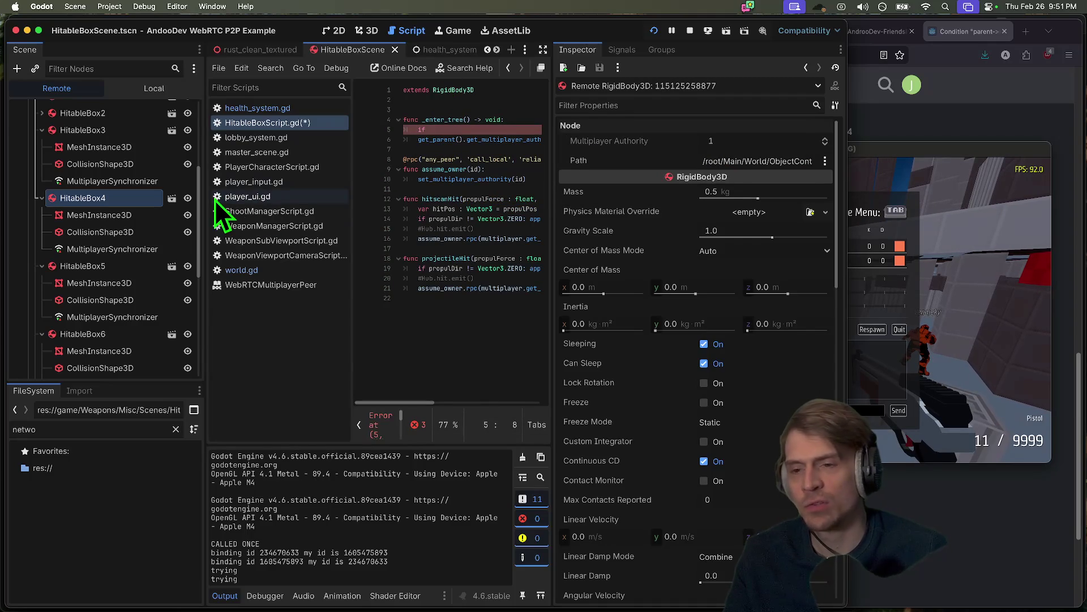
- Inspect HitableBox6, then HitableBox8's collision shape, MultiplayerSynchronizer and rigid body
left_click(91, 334)
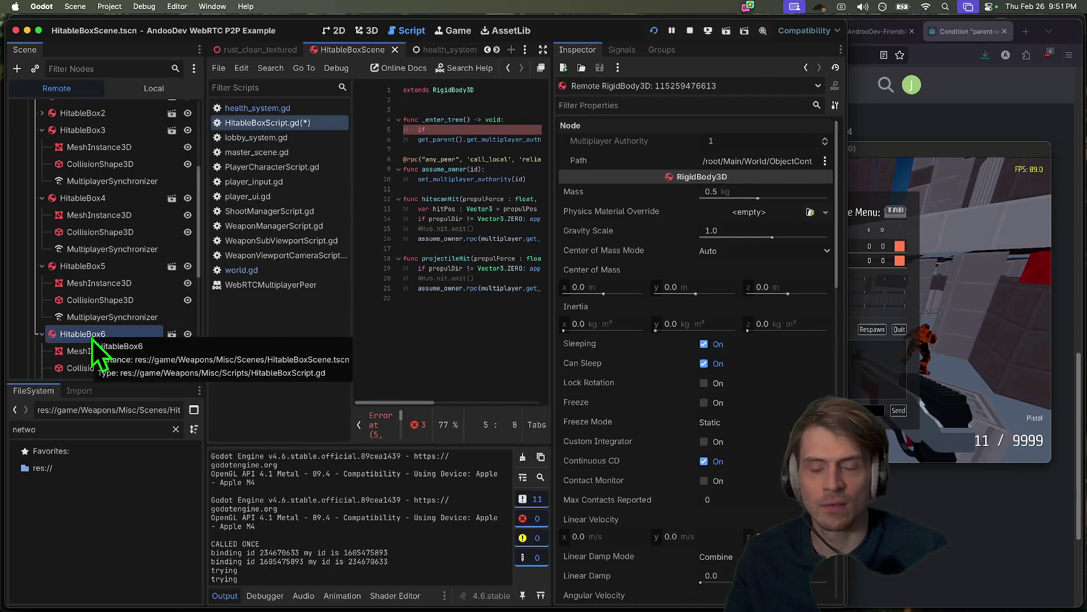
scroll(96, 360, "down", 4)
scroll(96, 359, "down", 2)
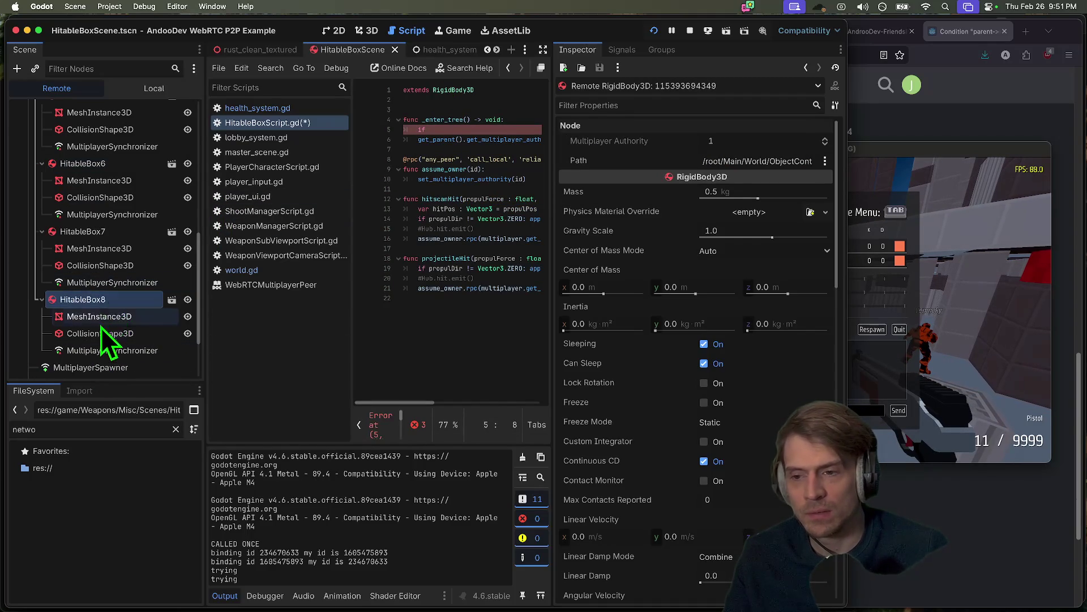
left_click(101, 332)
left_click(100, 350)
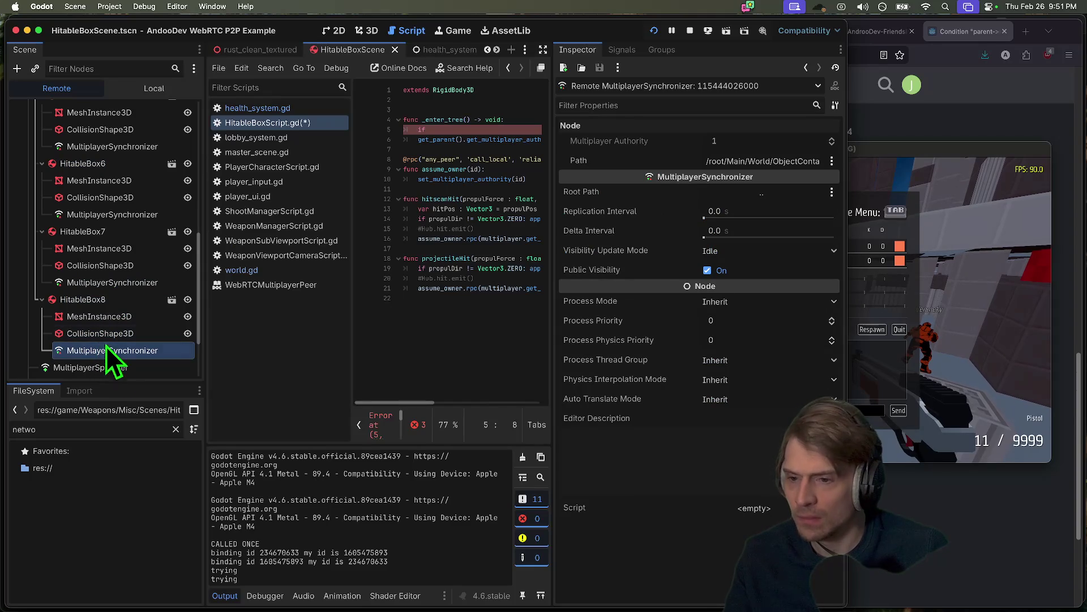
left_click(109, 300)
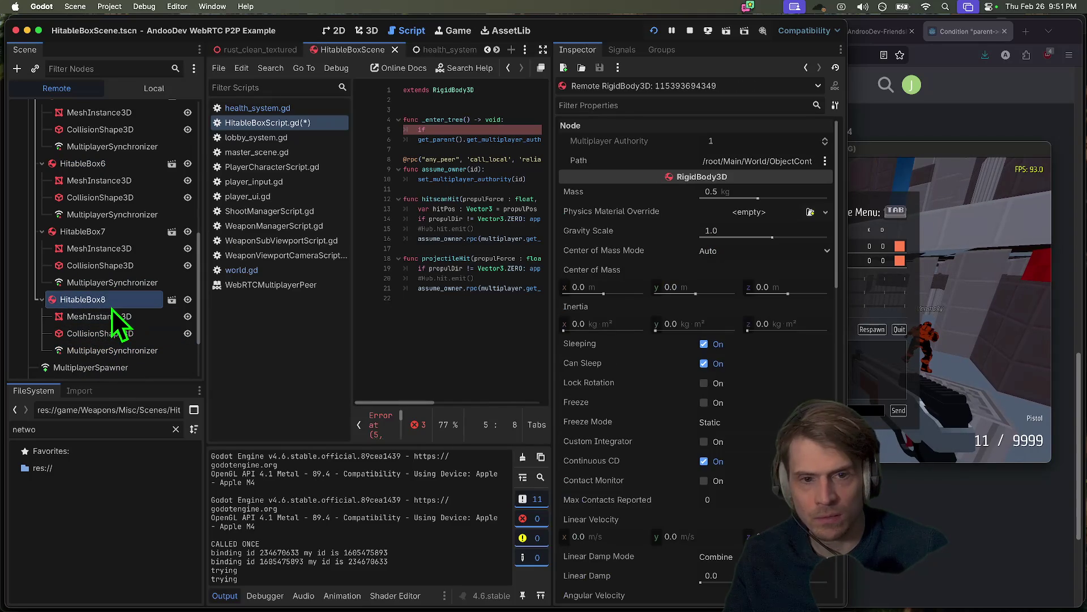
scroll(112, 314, "down", 2)
- Compare the box's MultiplayerSynchronizer, the MultiplayerSpawner and the ObjectSpawner settings against HitableBox8
left_click(116, 310)
left_click(114, 327)
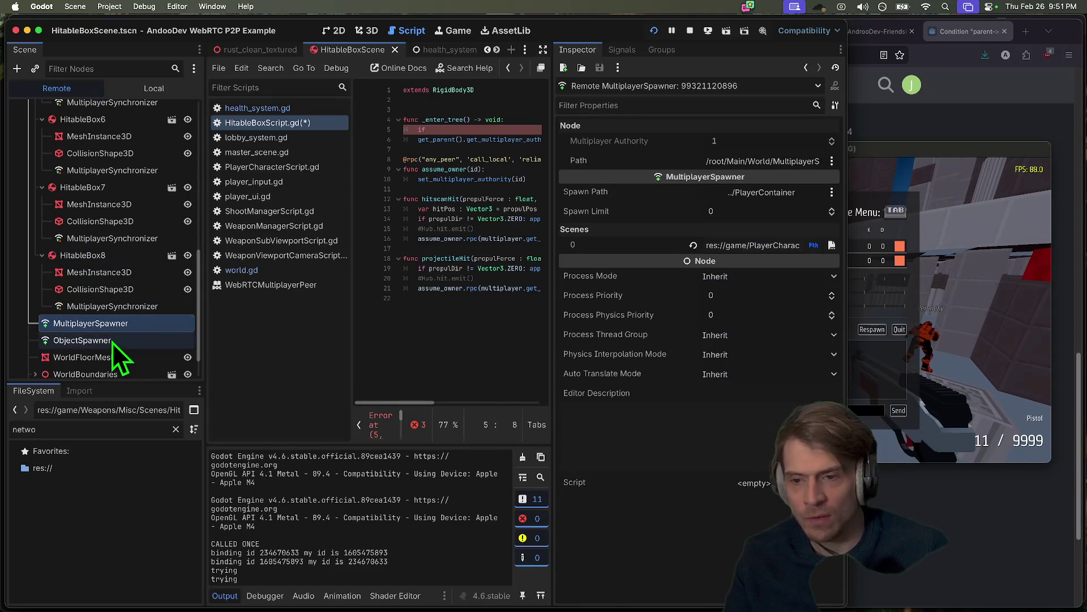
left_click(112, 341)
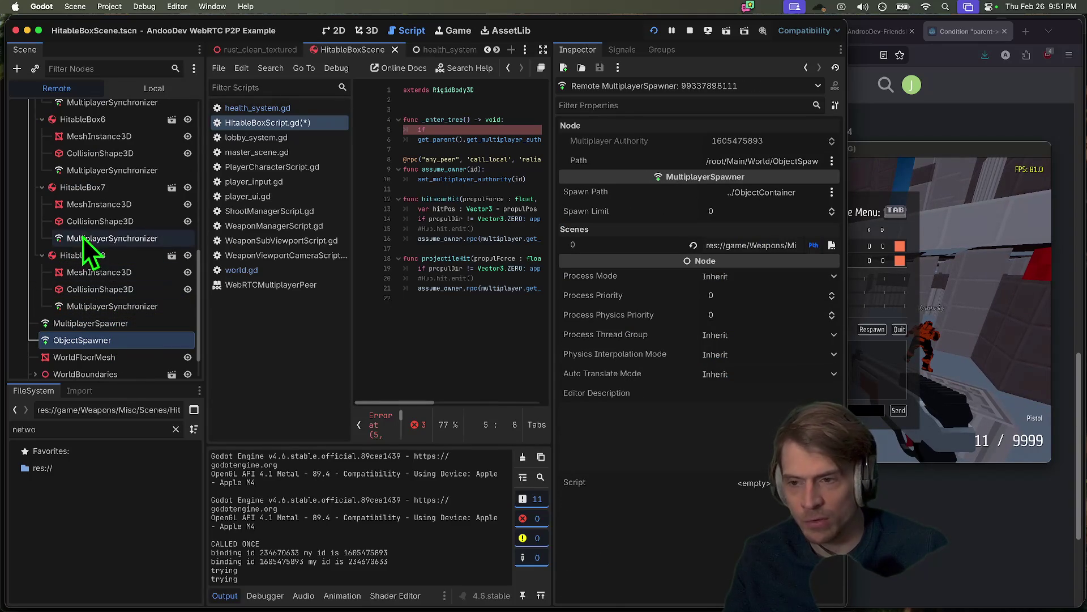
left_click(79, 255)
left_click(79, 342)
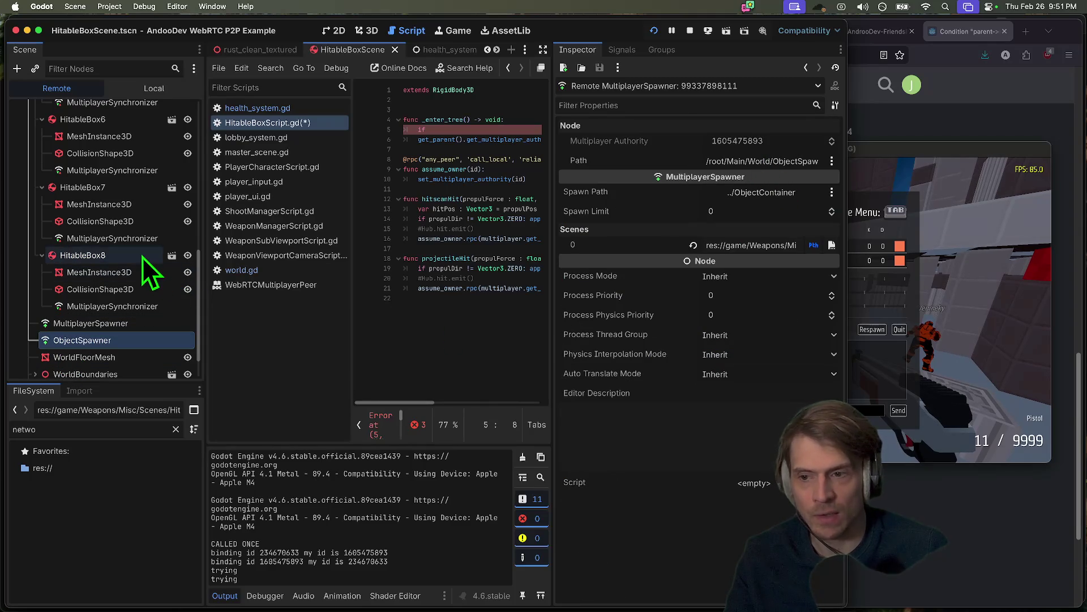
left_click(142, 256)
left_click(97, 341)
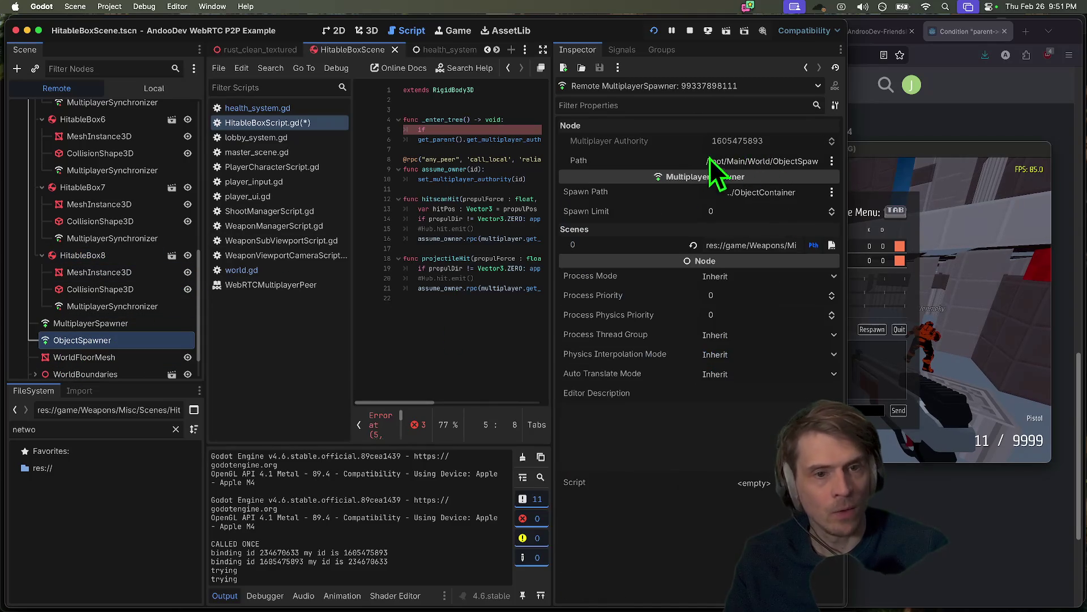
- Switch the Debugger to Session 1 and inspect its ObjectSpawner and HitableBox through HitableBox3
left_click(266, 596)
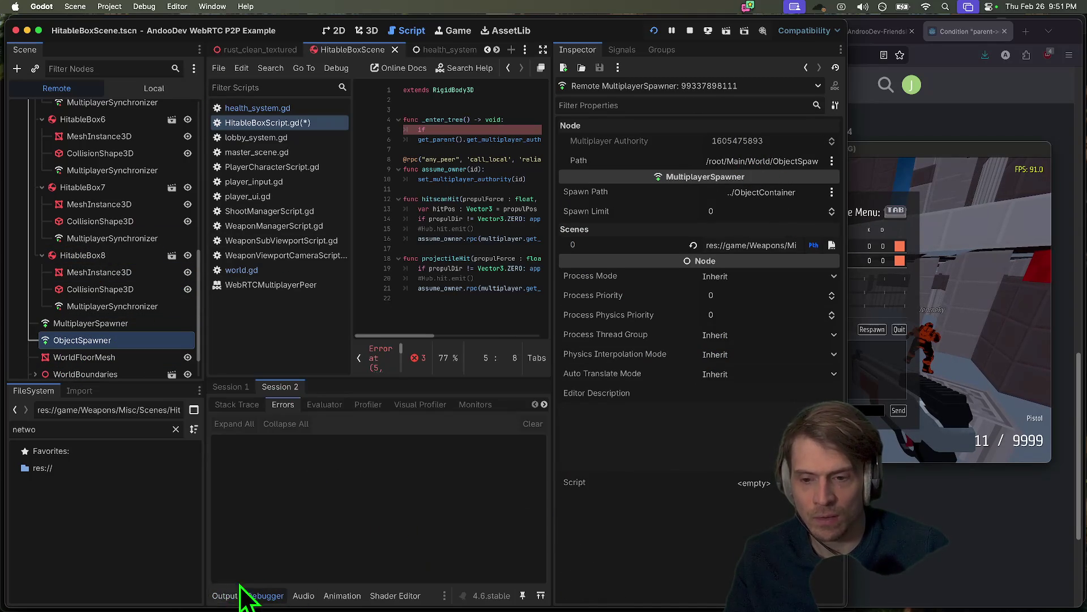
left_click(235, 389)
left_click(33, 183)
left_click(27, 179)
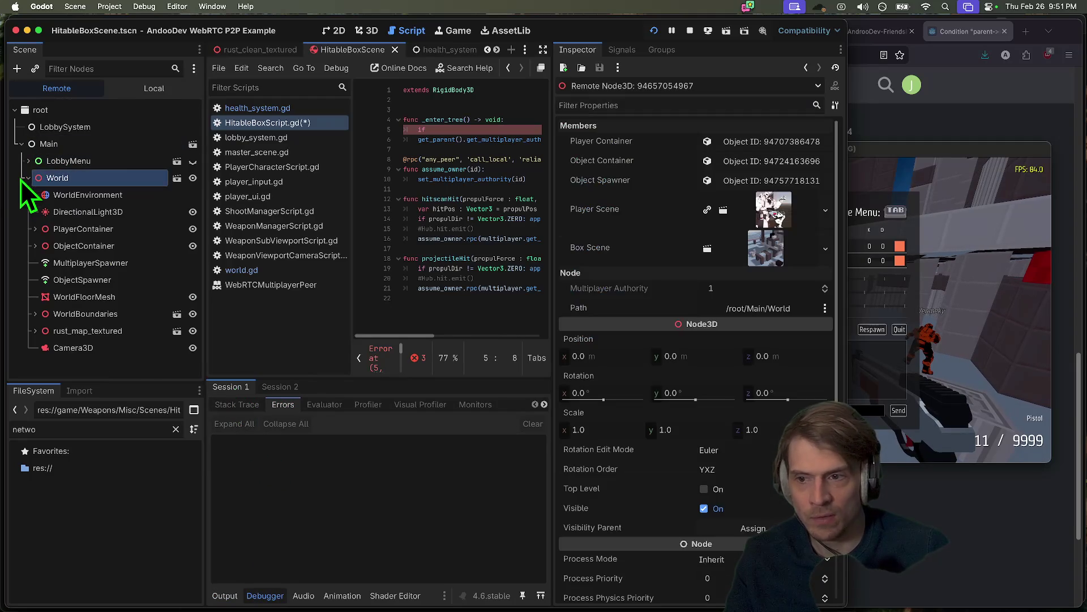
left_click(54, 280)
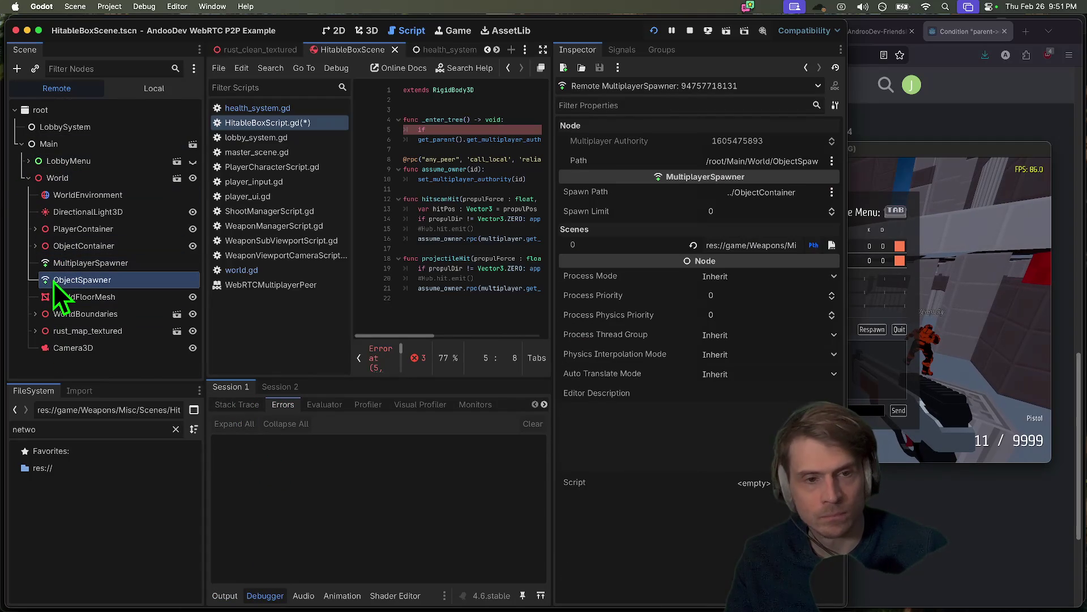
left_click(77, 247)
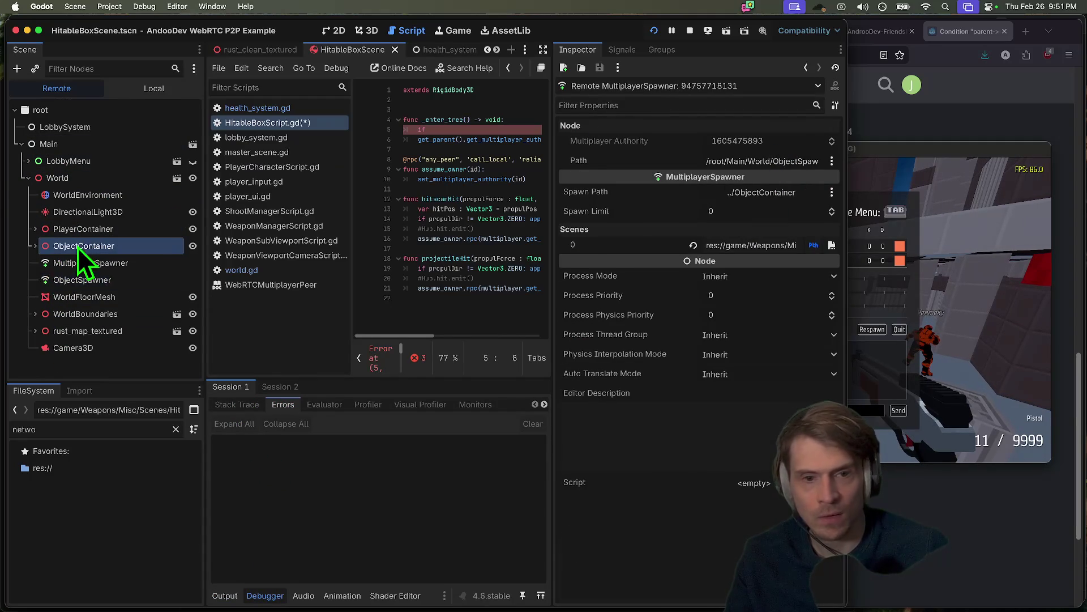
left_click(62, 265)
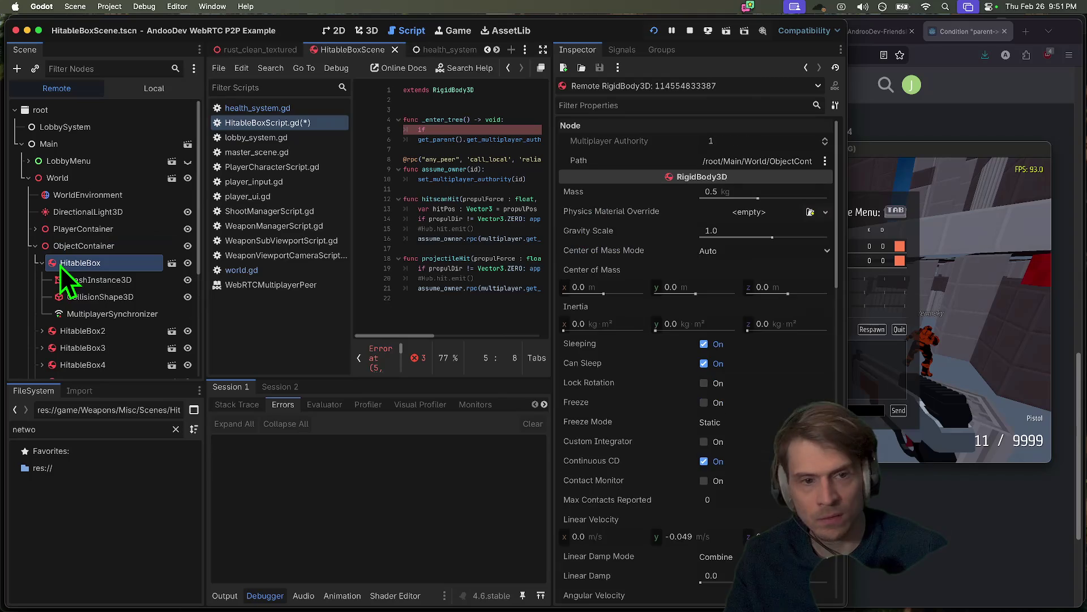
left_click(64, 332)
left_click(63, 354)
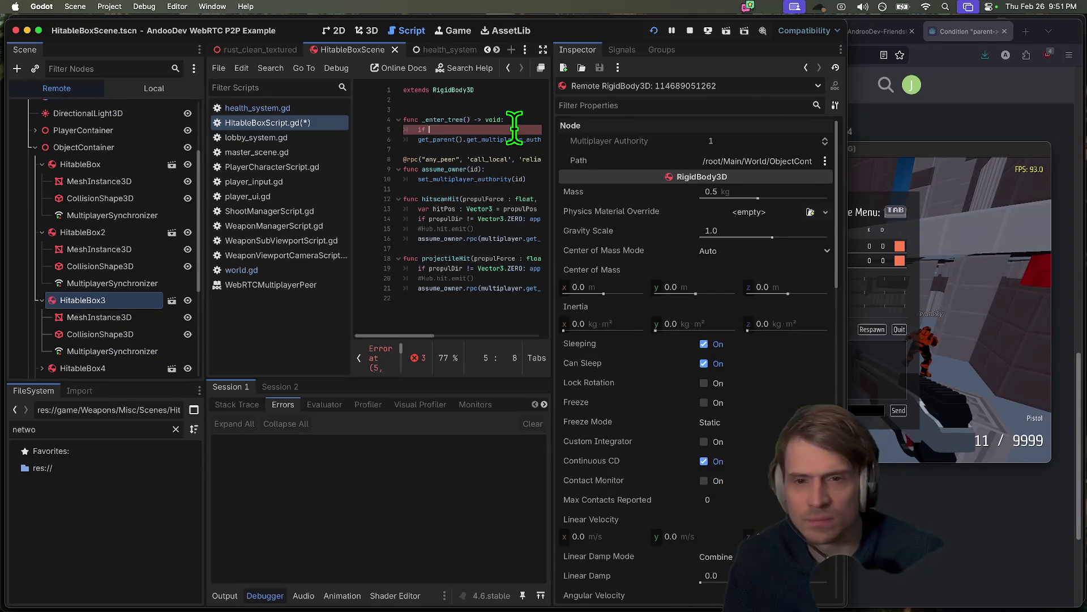
- Open world.gd and scroll through its spawn code
left_click(257, 108)
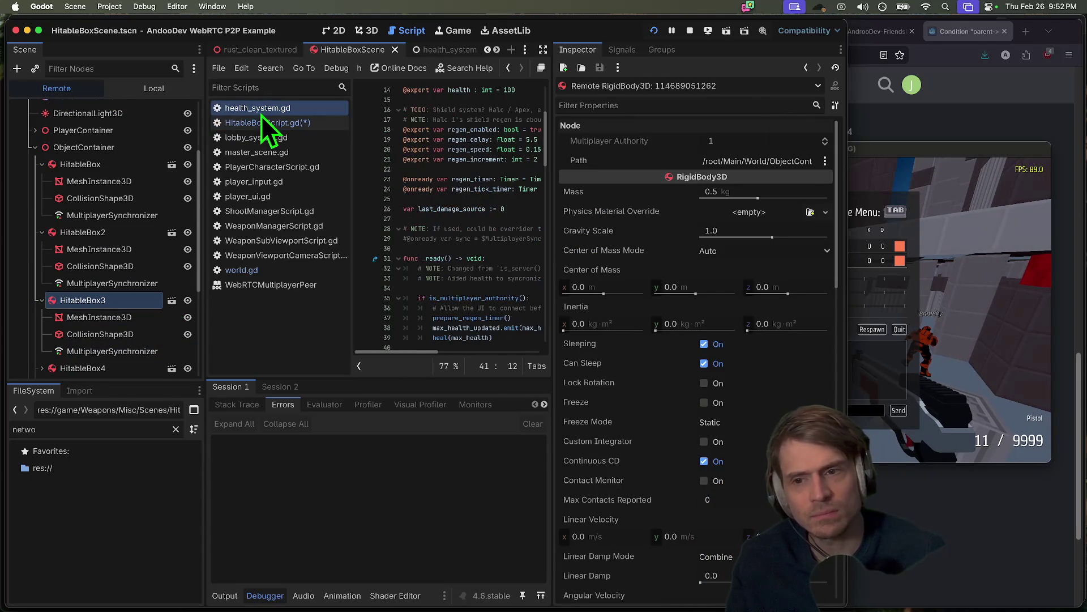
left_click(256, 272)
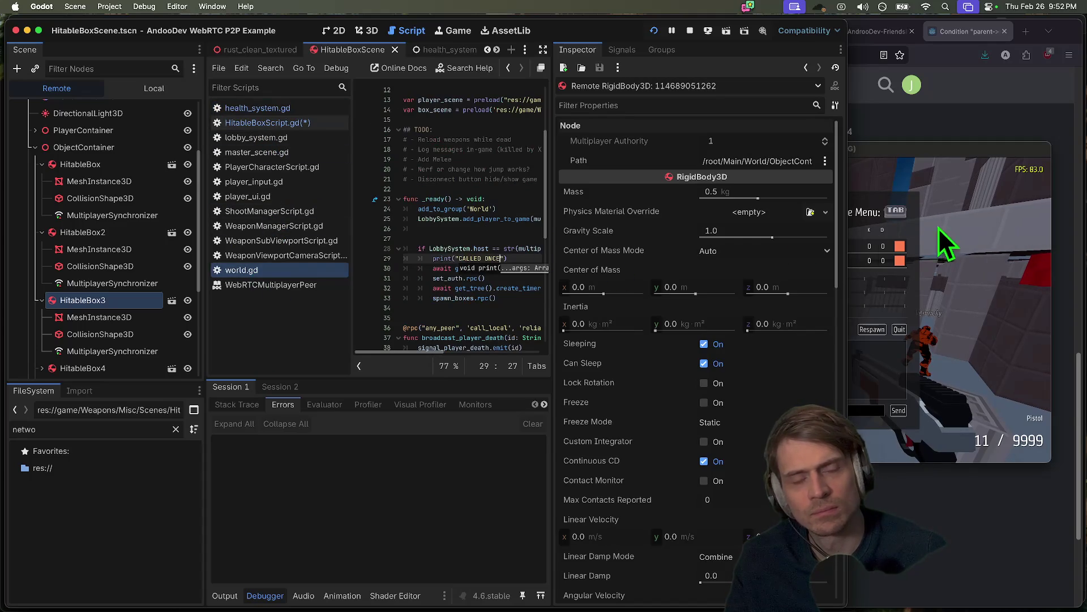
mouse_move(848, 120)
left_mouse_down()
mouse_move(959, 110)
mouse_move(920, 109)
left_mouse_up()
scroll(456, 245, "down", 3)
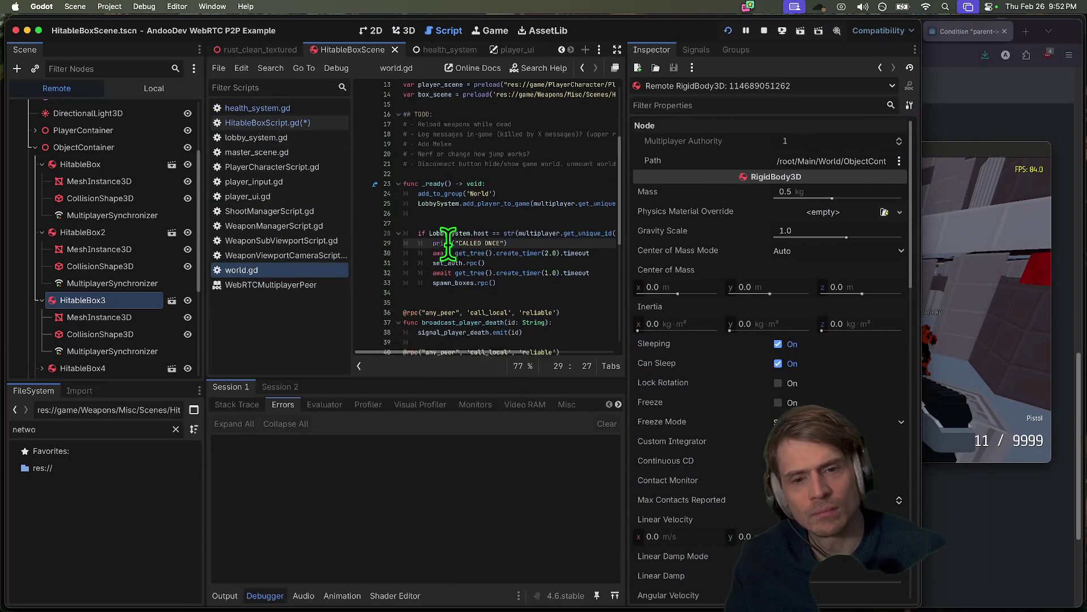
- Delete the _enter_tree function from HitableBoxScript.gd and save the script
left_click(300, 123)
left_click_drag(615, 131, 404, 109)
key("BackSpace")
key("super+s")
- Relaunch the game test and reposition its window
key("super+b")
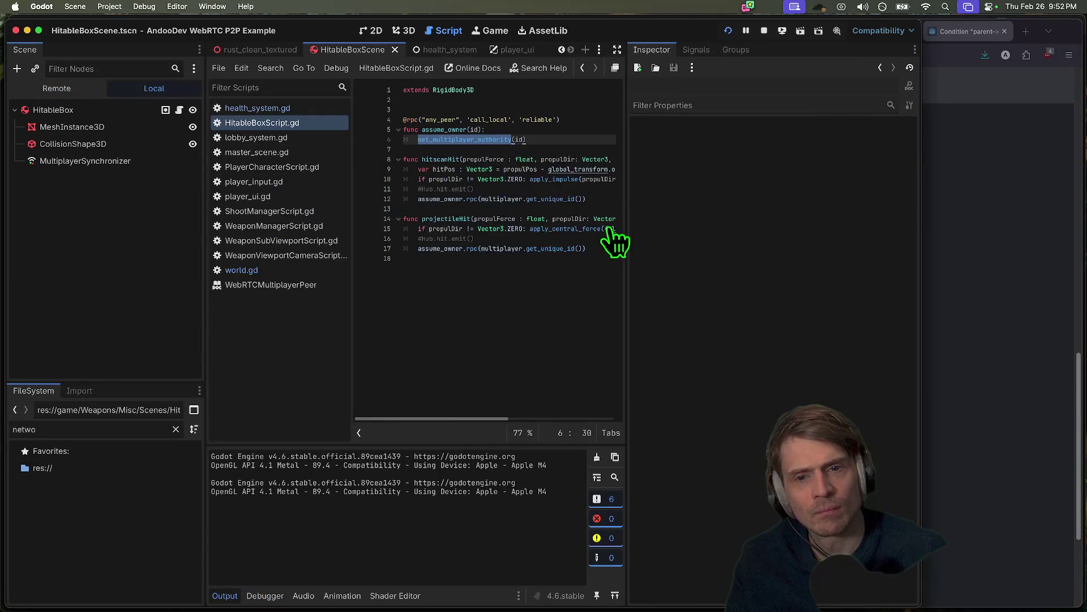
left_click_drag(518, 152, 314, 59)
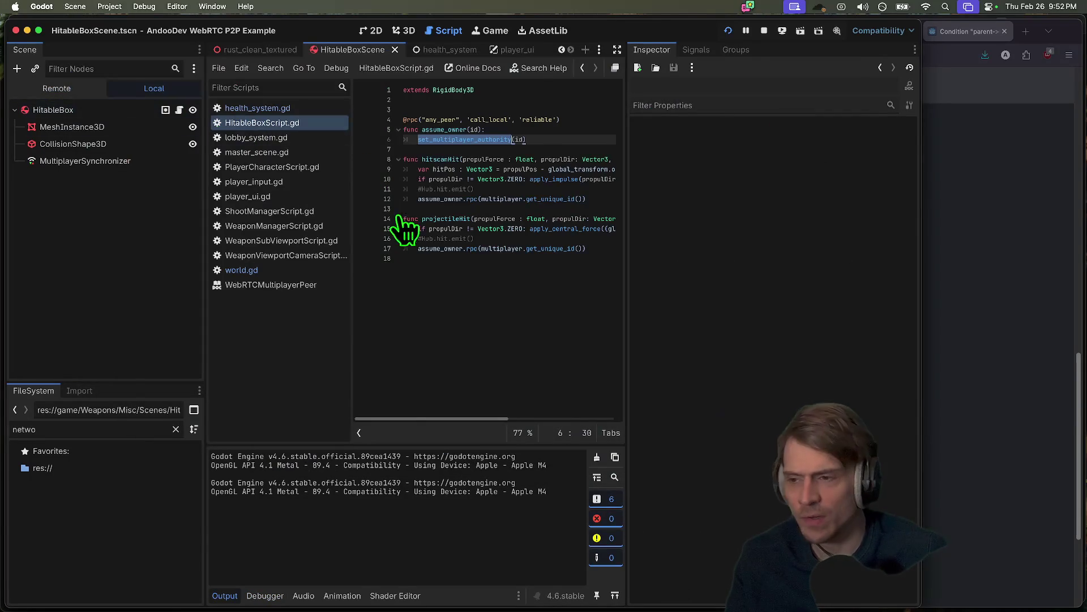
key("super+Tab")
key("super+Tab")
key("super+Tab")
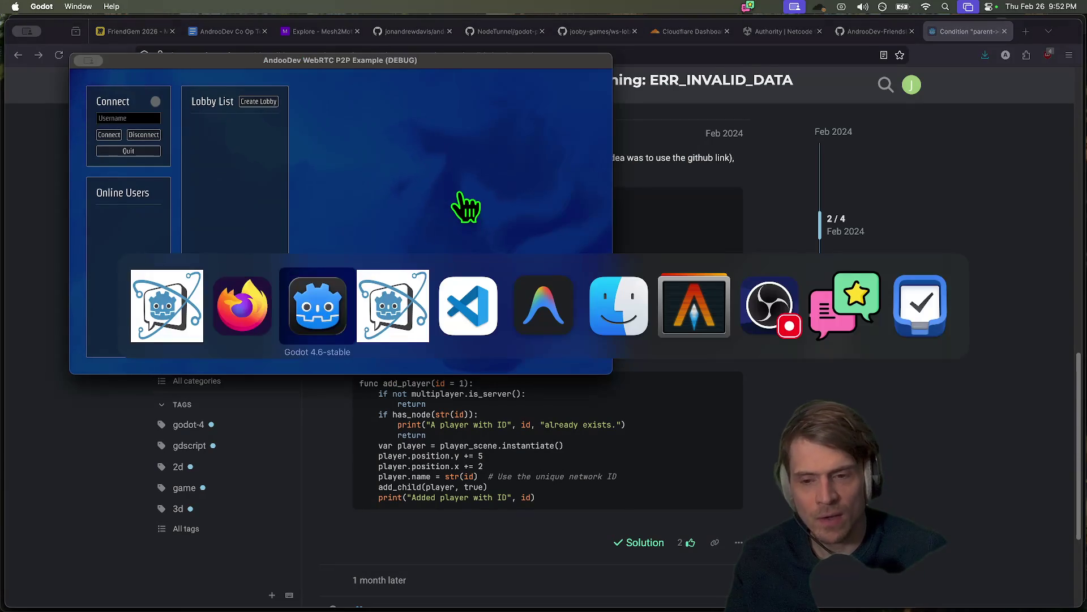
- Connect the first instance and create a lobby, join from the second, and start the 3D FPS Demo match
left_click(102, 138)
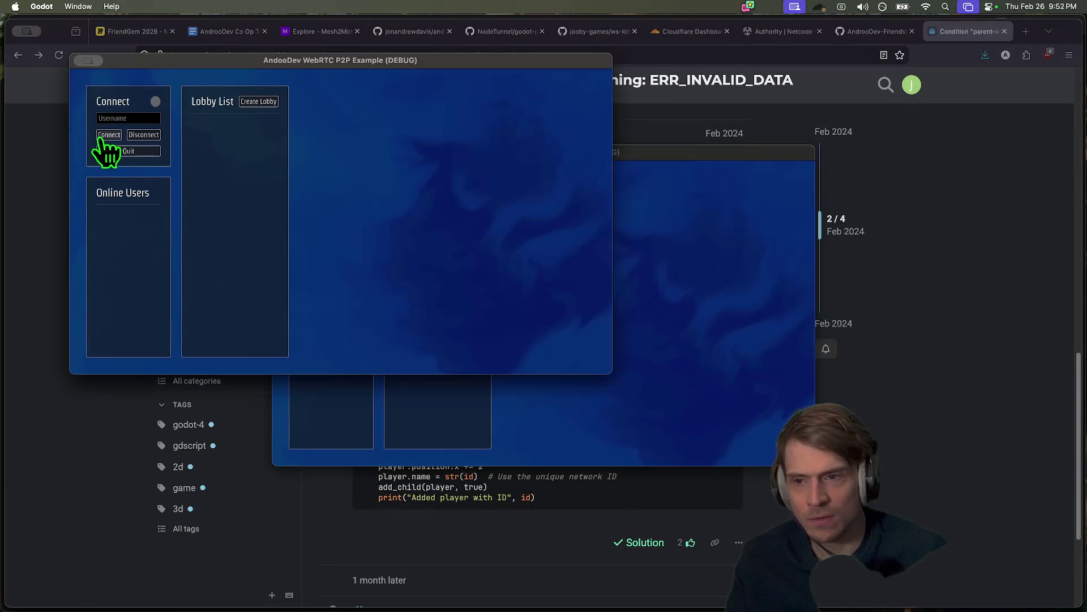
left_click(109, 135)
left_click(259, 102)
left_click(643, 243)
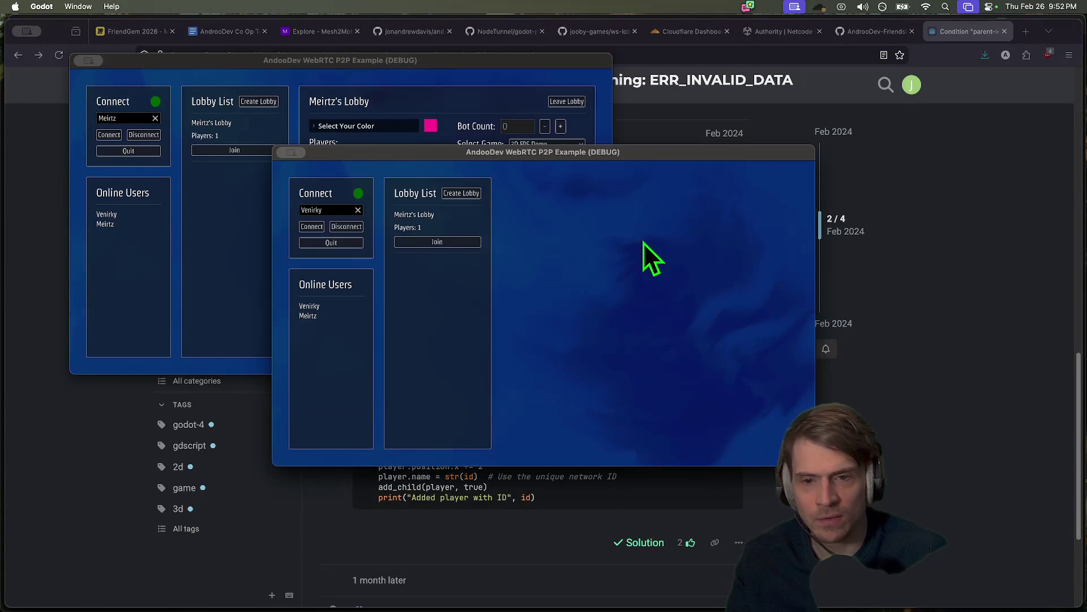
left_click(456, 242)
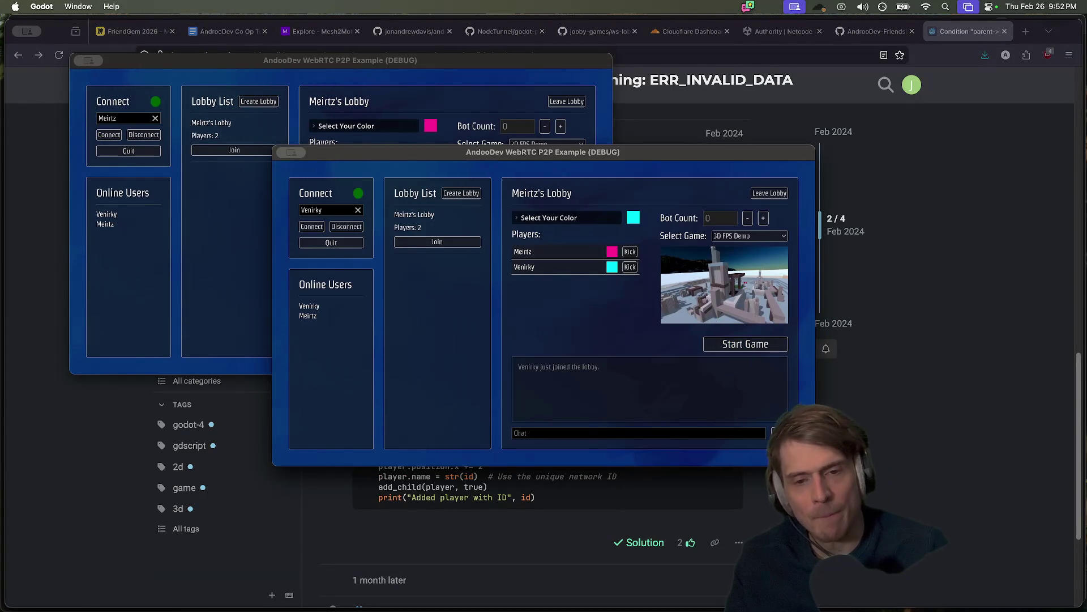
left_click(745, 344)
- Fire a shot in the first game, then walk the second player through the snowy courtyard
left_click(163, 227)
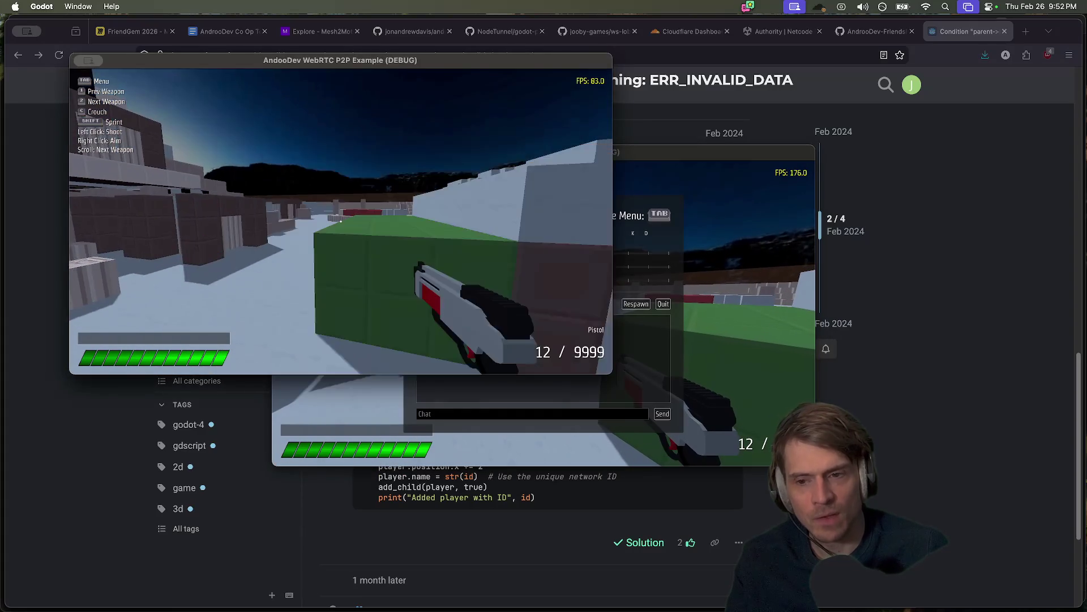
left_click(340, 222)
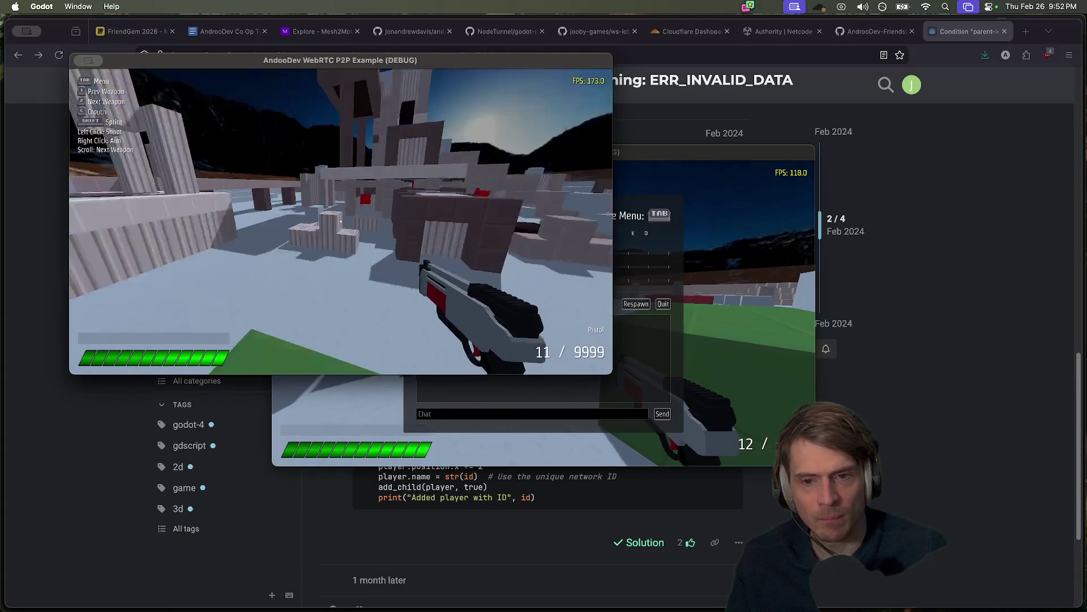
key("Tab")
left_click(655, 283)
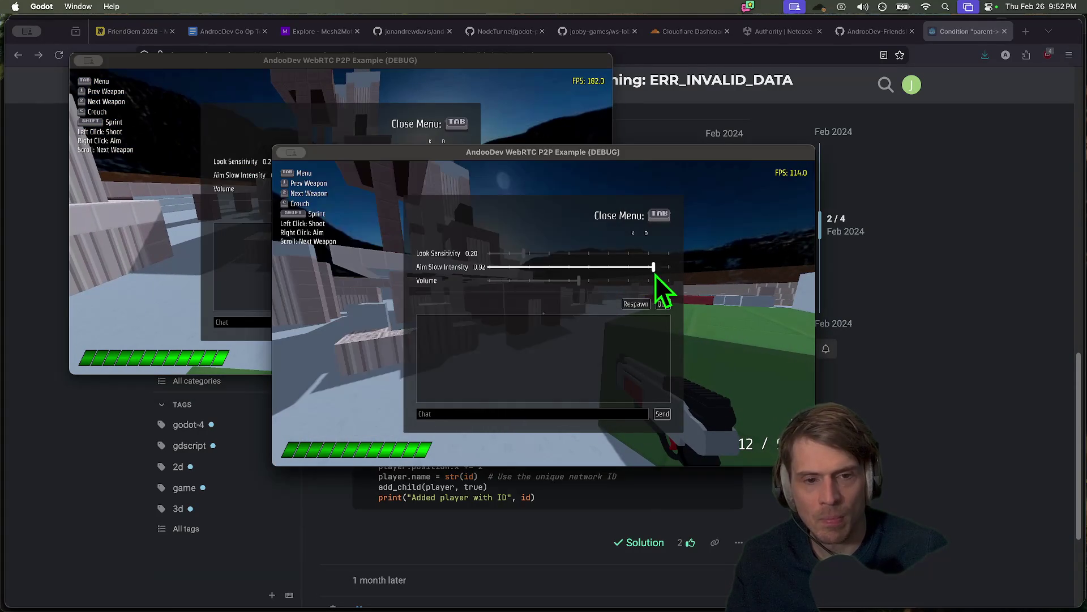
key("Tab")
key("w")
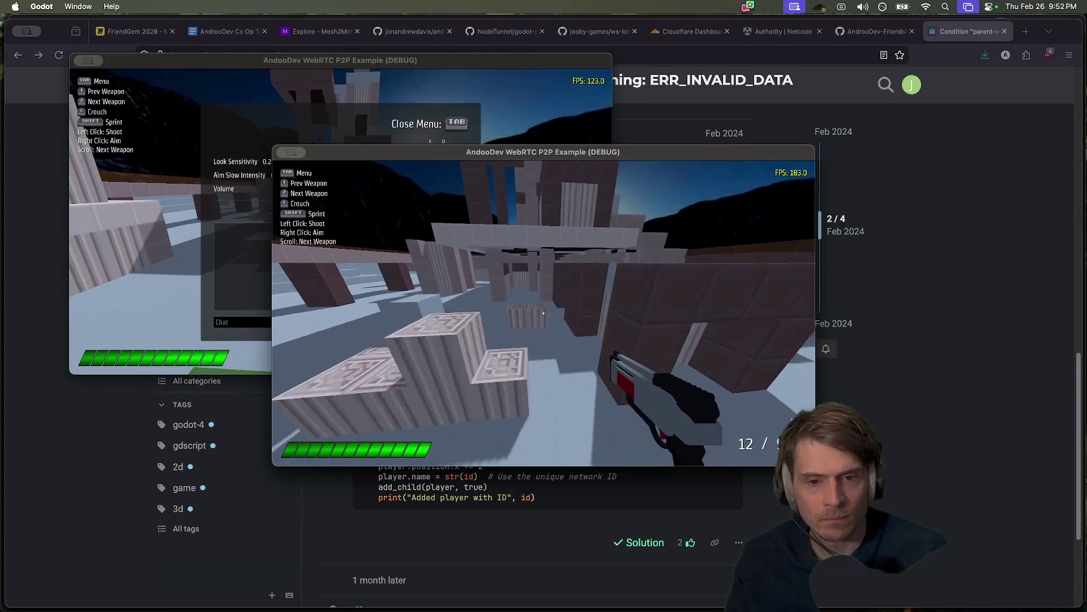
key("w")
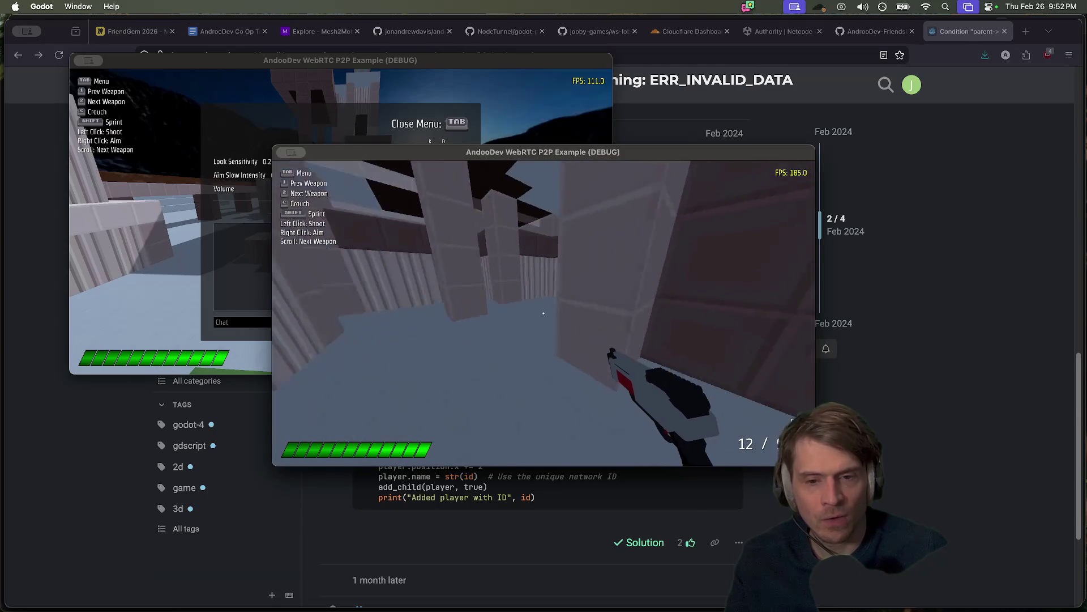
key("w")
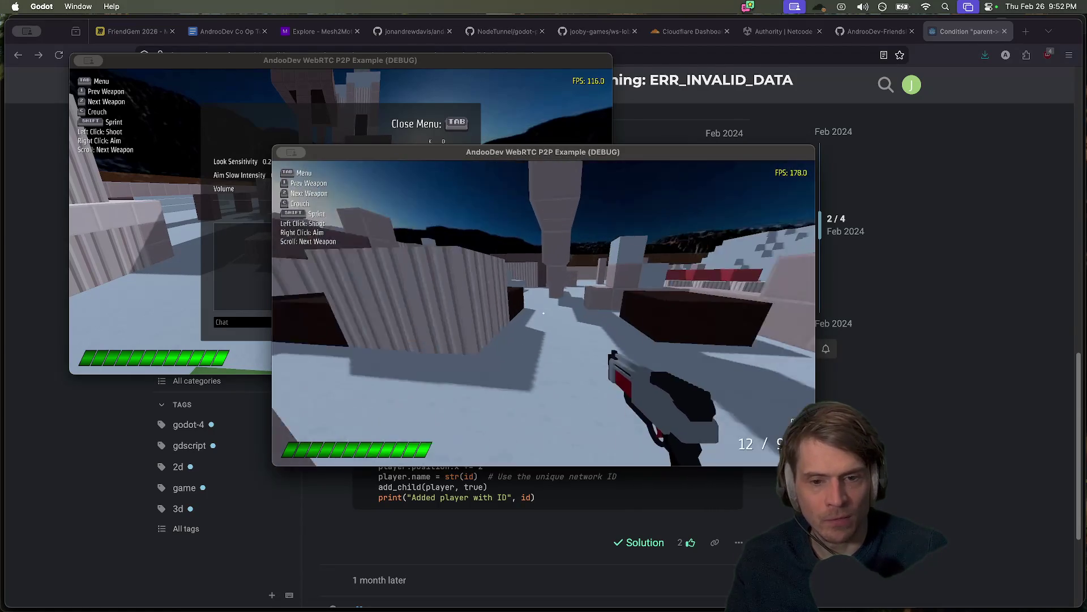
key("w")
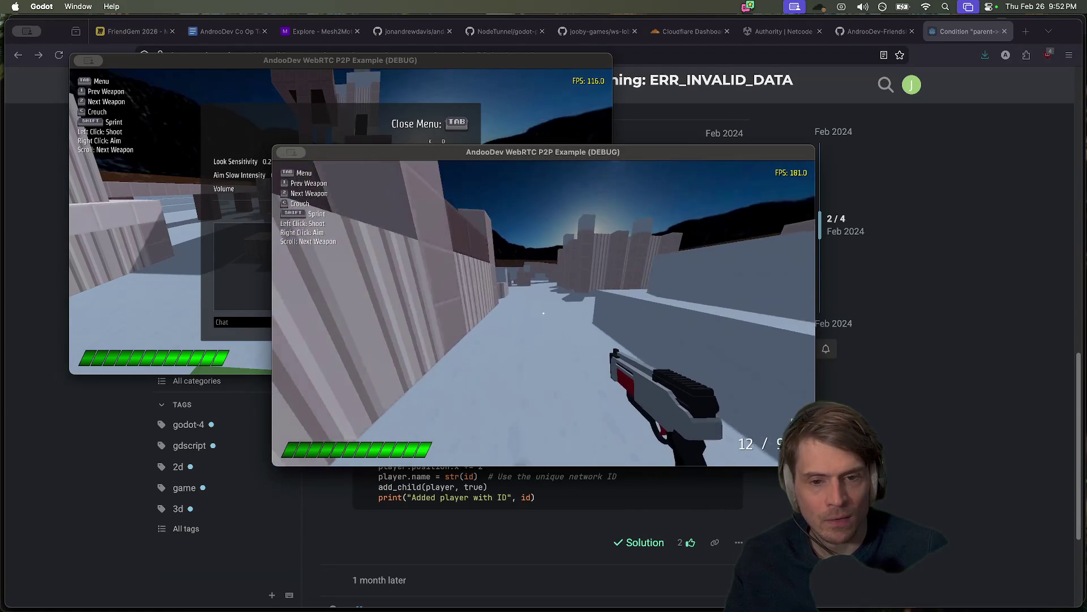
key("w")
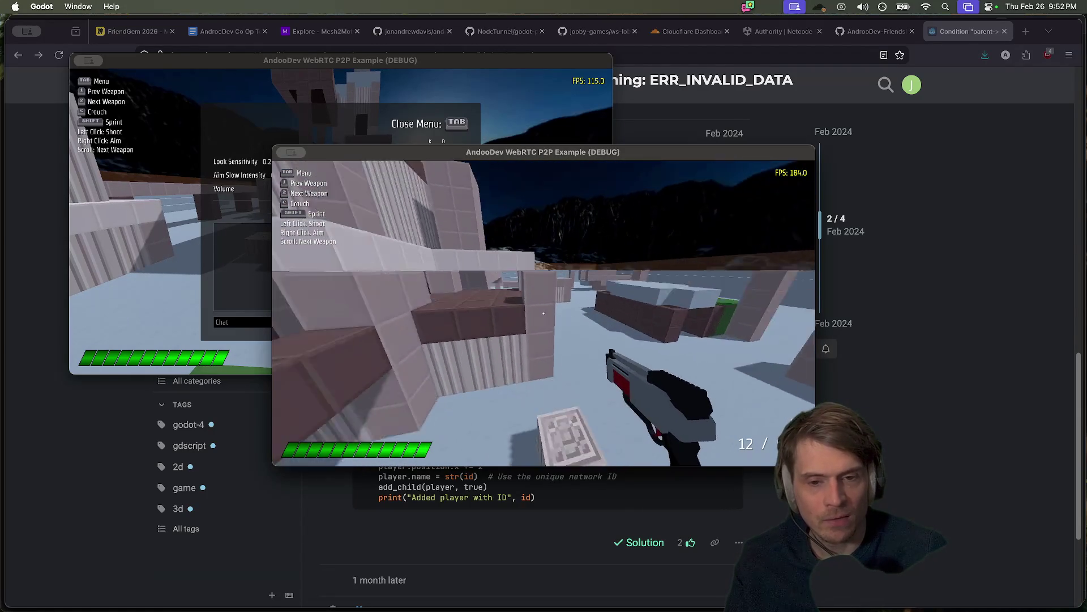
key("w")
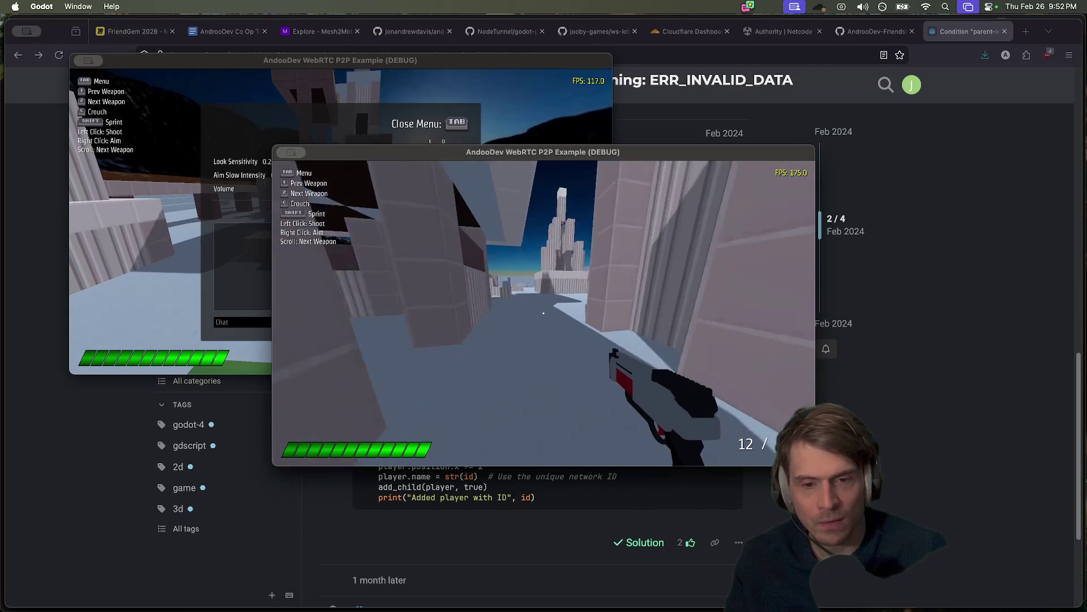
- Walk the first player toward the red box, then move the second player through the corridor
key("Tab")
left_click(270, 327)
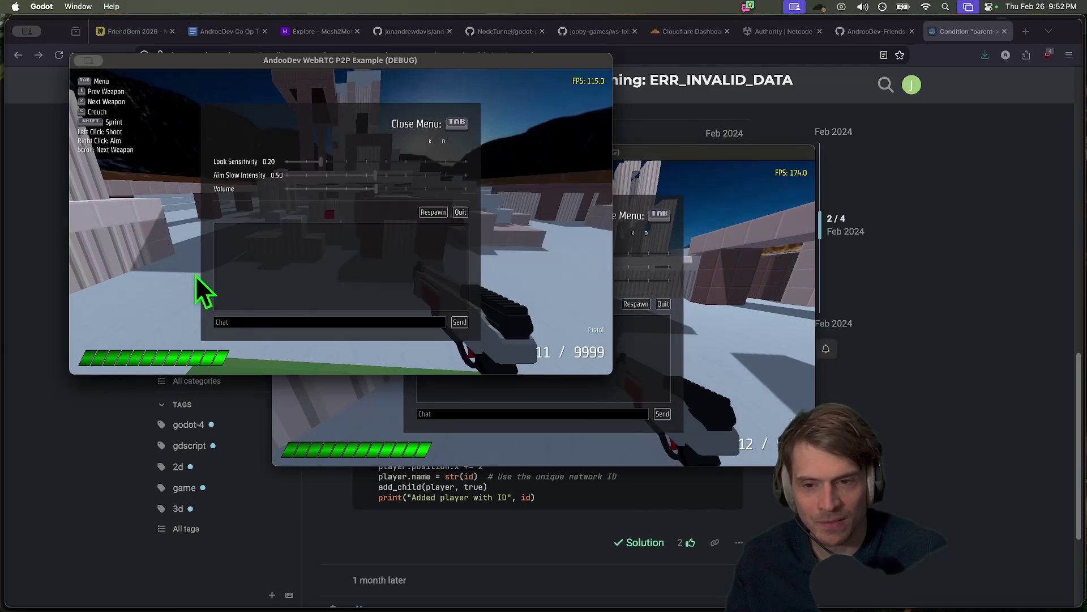
key("Tab")
key("w")
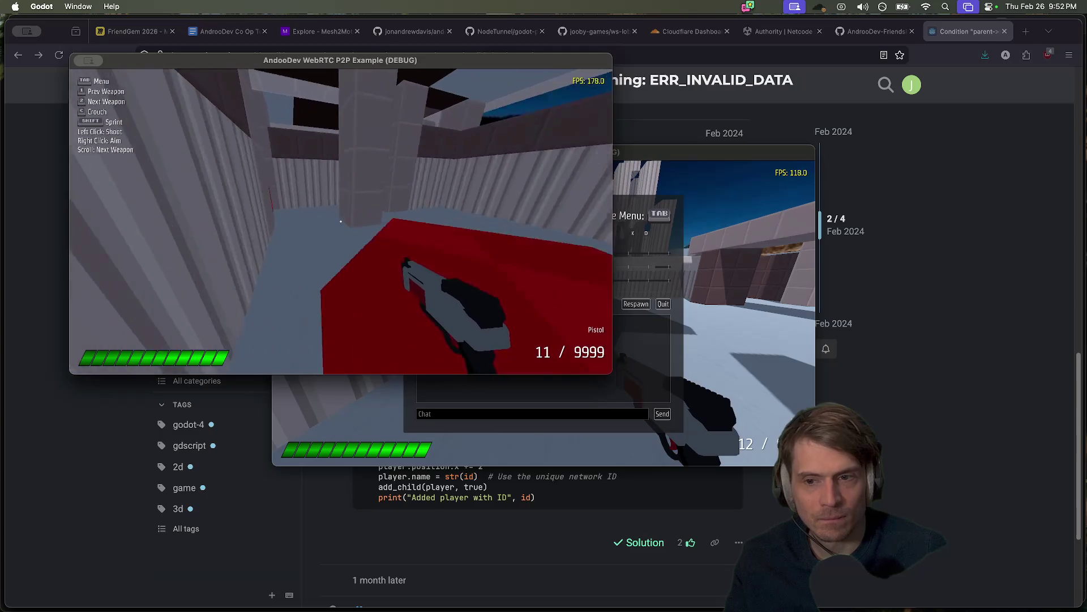
key("Tab")
left_click(634, 255)
key("Tab")
key("w")
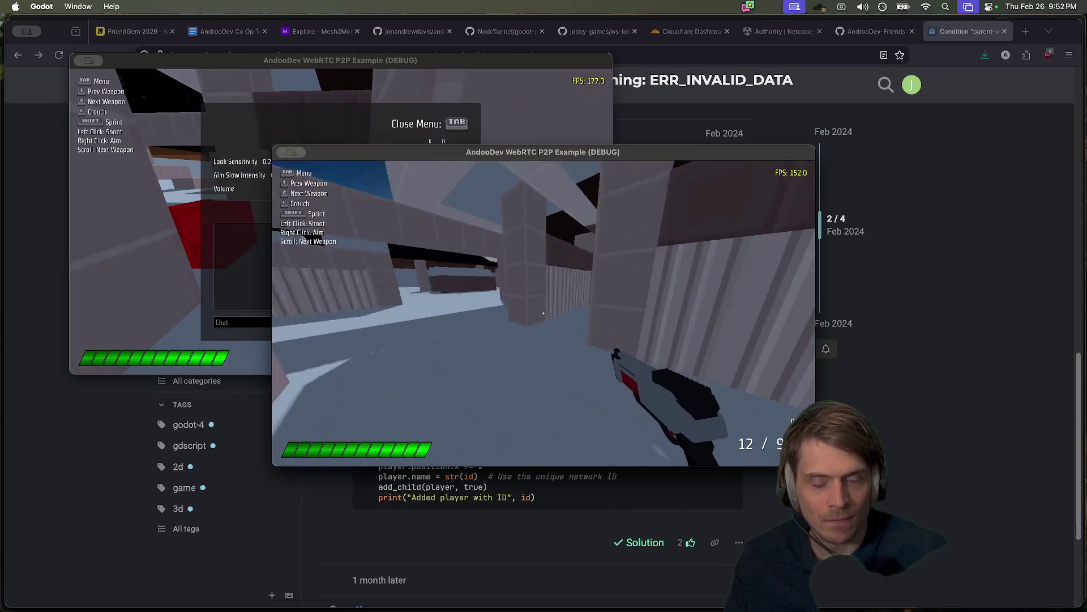
key("w")
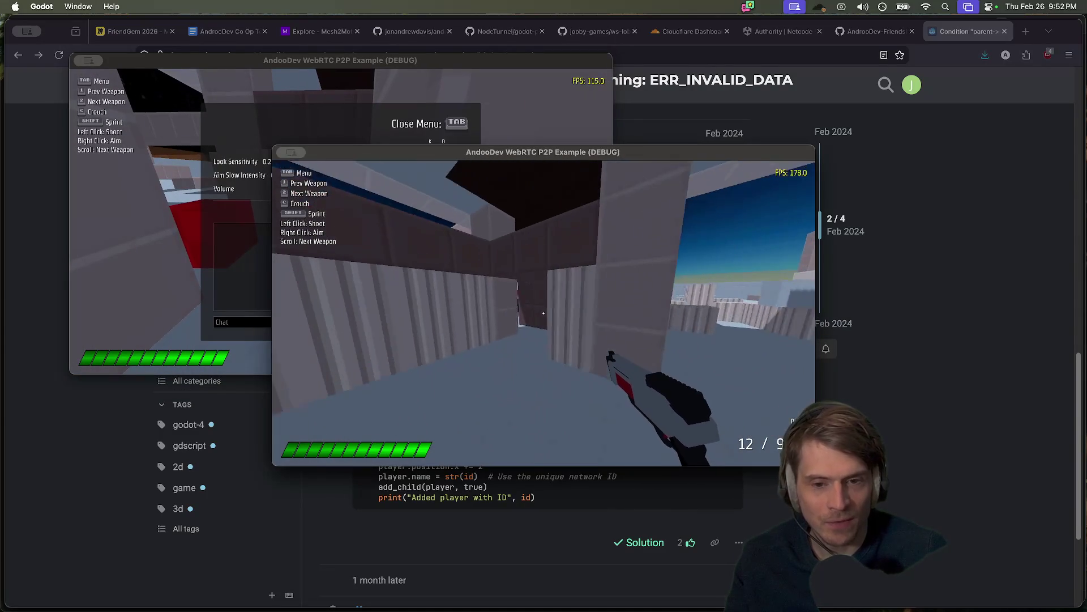
- Quit both game instances and return to the Godot editor
key("super+q")
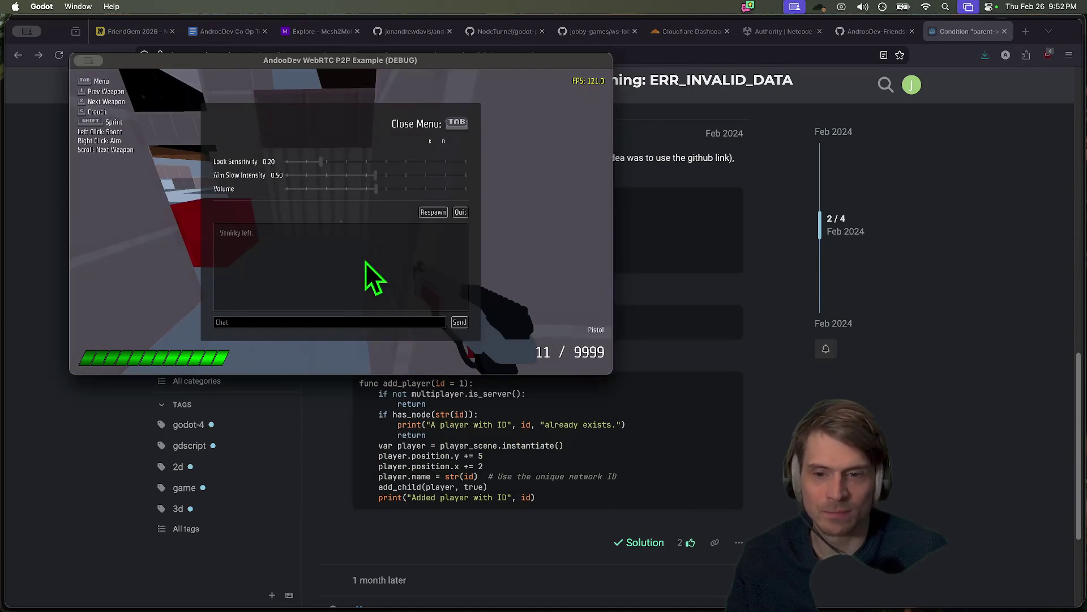
key("super+q")
key("super+Tab")
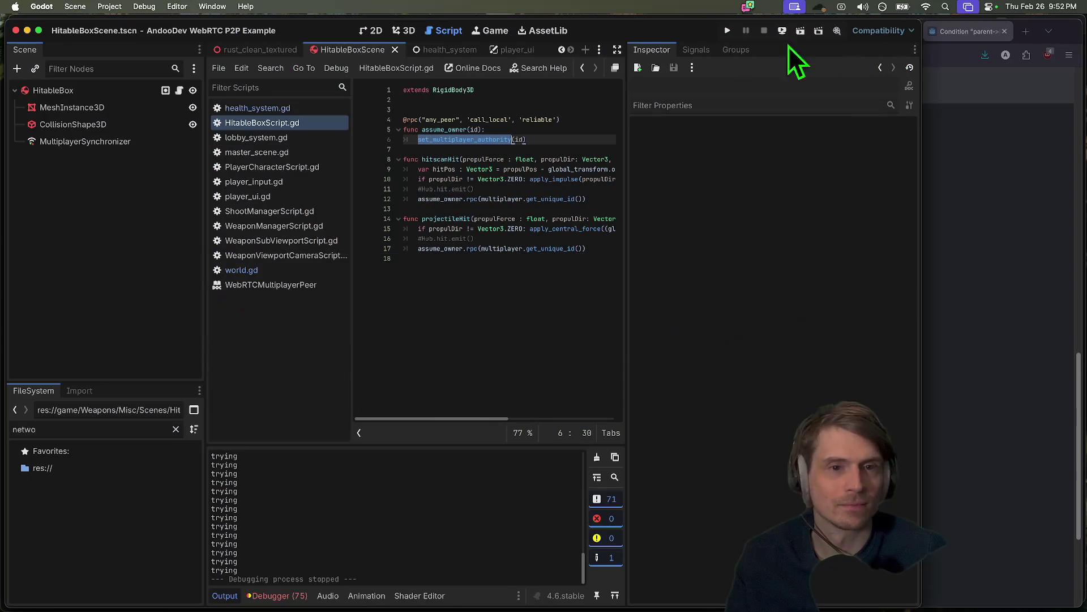
- Rerun the project, tile the two game windows left and right, and join both into one lobby
left_click(731, 35)
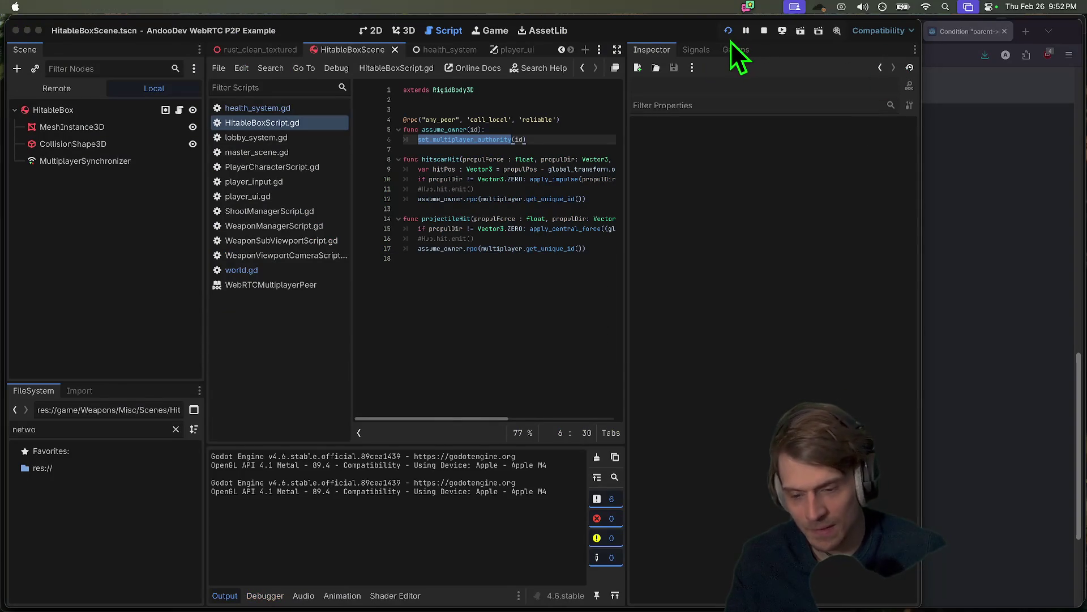
left_click_drag(485, 158, 231, 40)
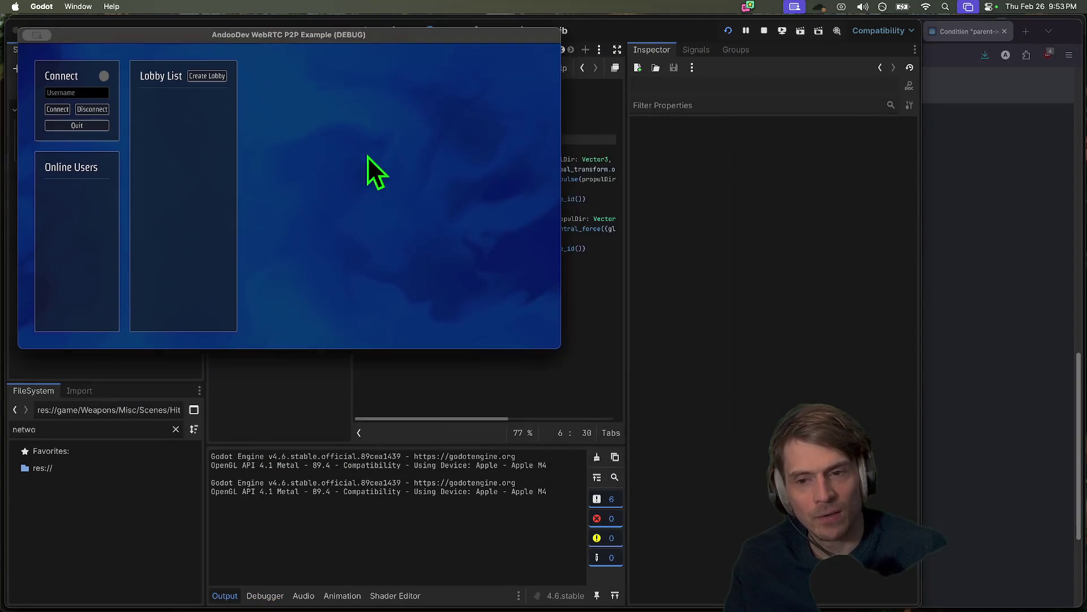
left_click_drag(549, 159, 763, 116)
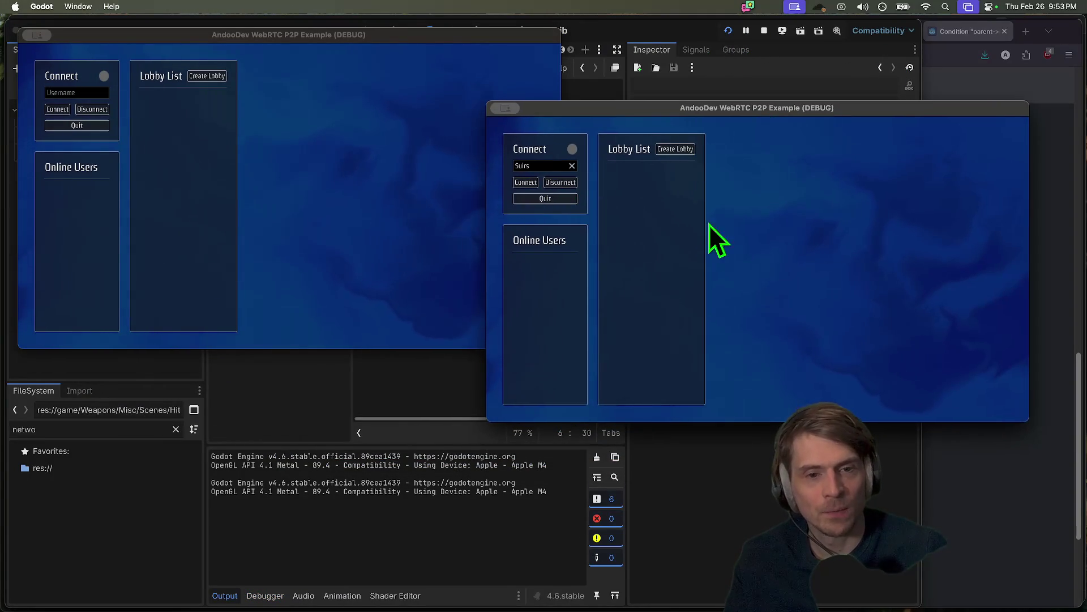
left_click(682, 150)
left_click(280, 193)
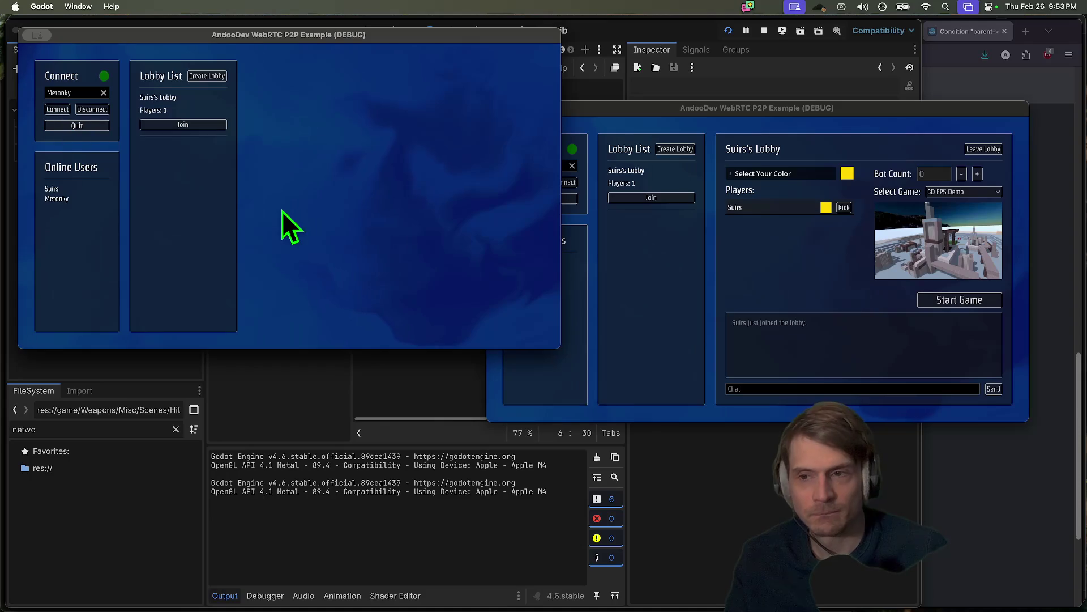
left_click(195, 125)
left_click(836, 294)
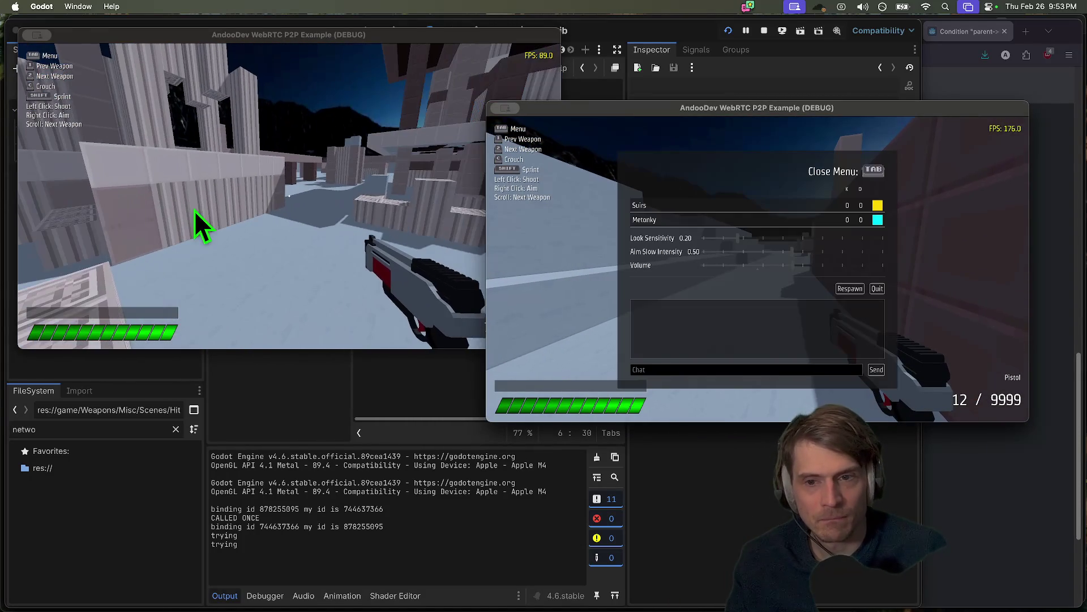
- Resume play in the right game window, then hand control to the left window
key("Tab")
key("Tab")
key("Tab")
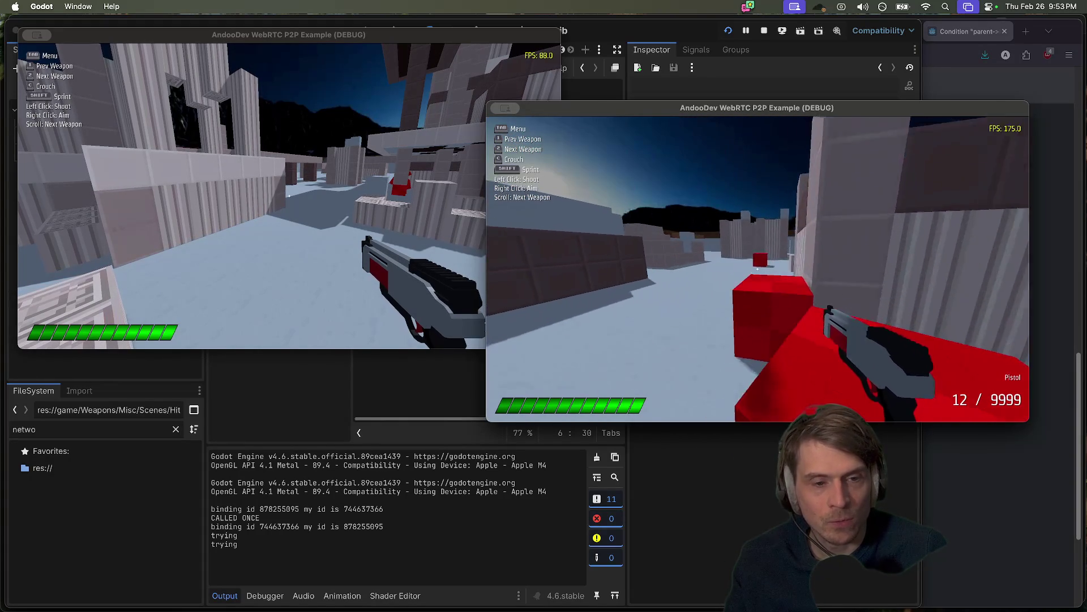
key("Tab")
left_click(313, 199)
key("Tab")
key("Tab")
- Walk the left player past the red blocks toward the other player, then free the mouse and return to the editor
key("w")
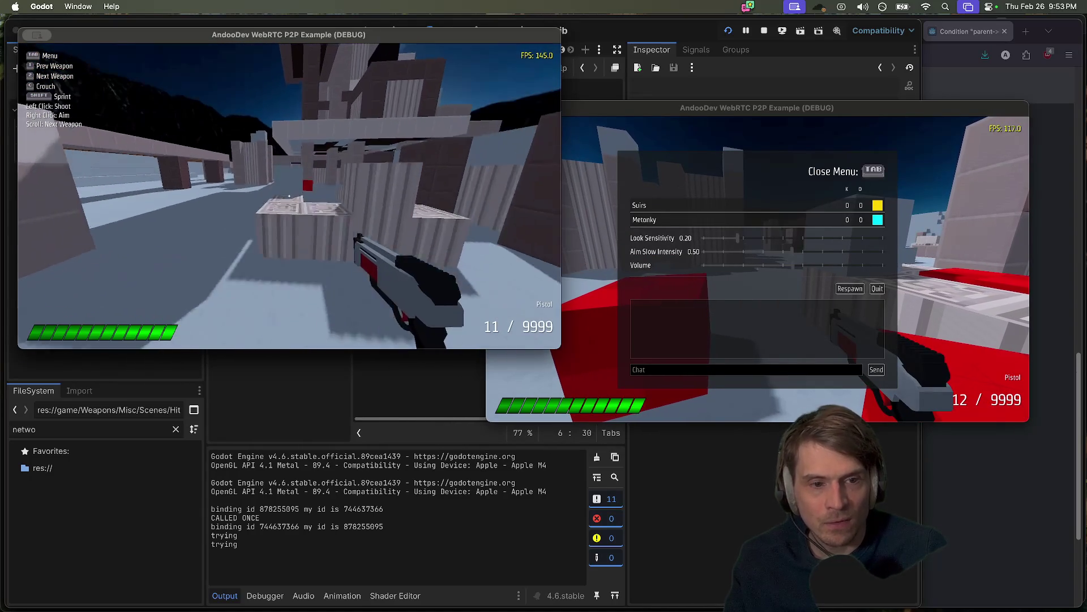
key("w")
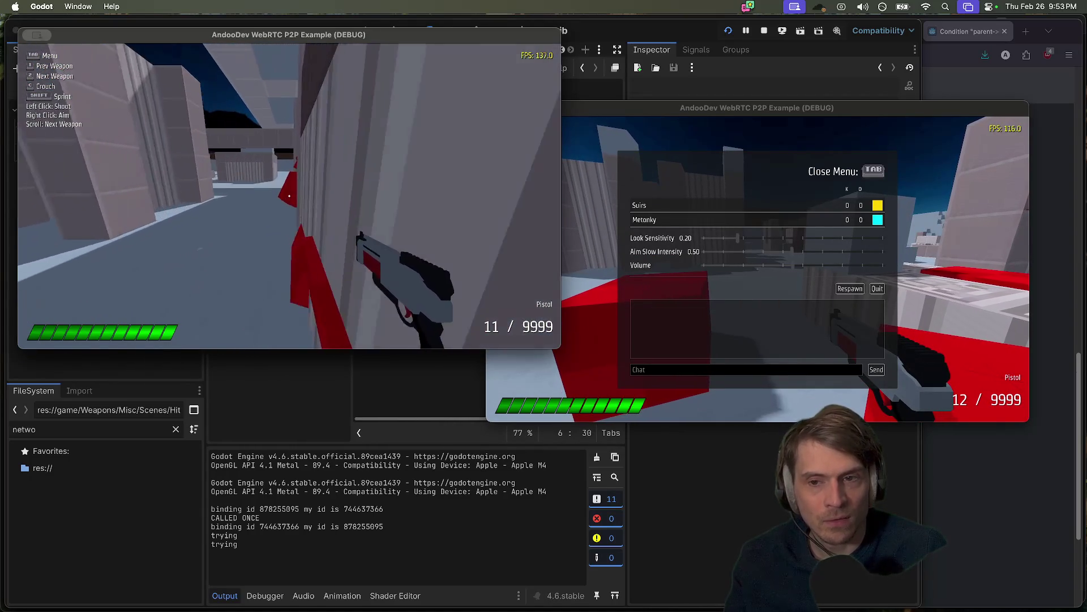
key("w")
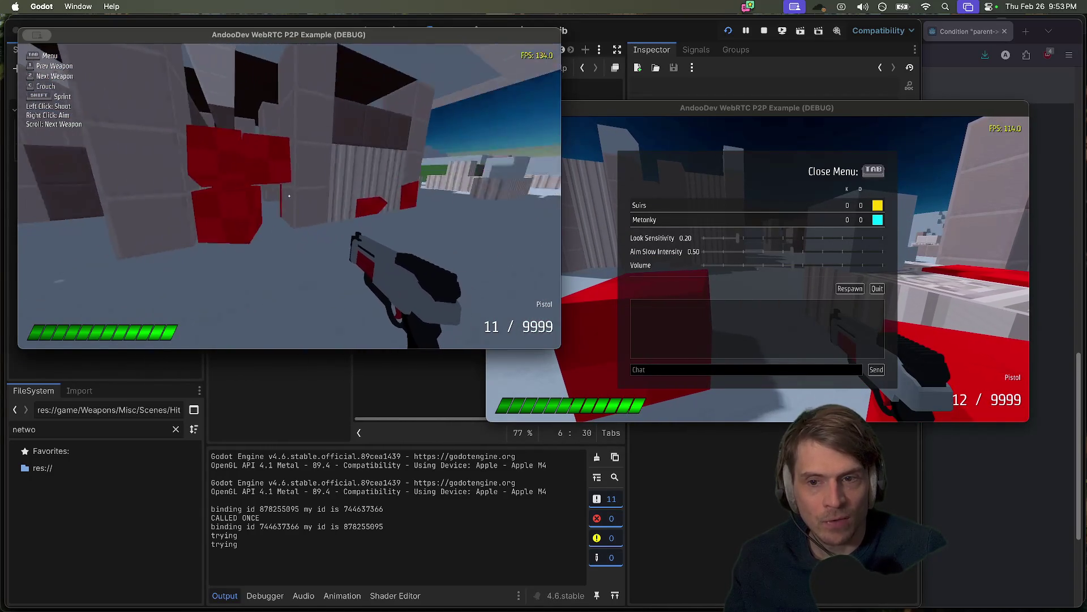
key("w")
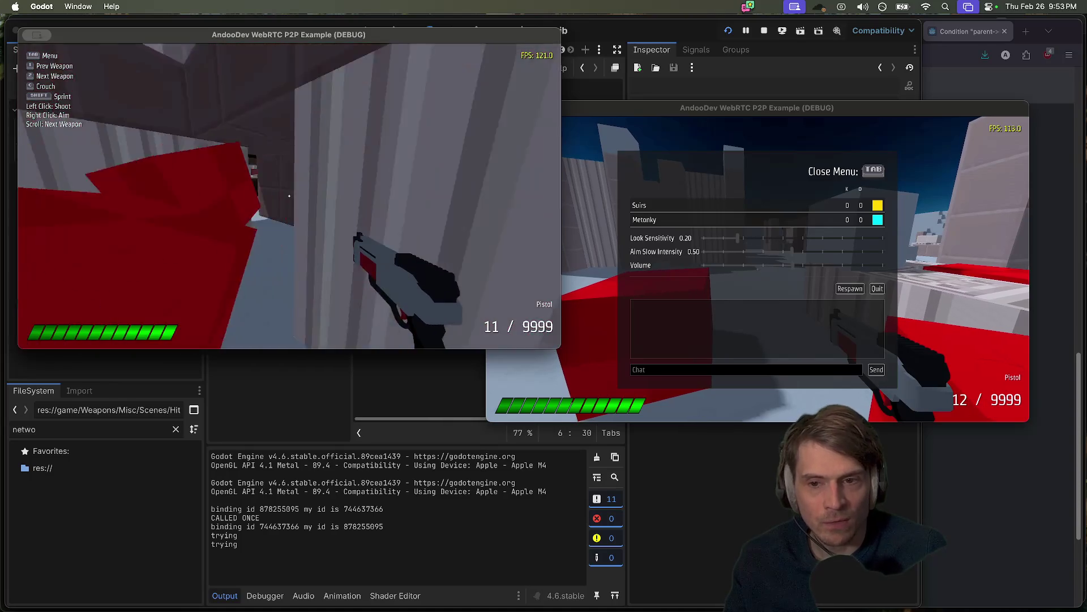
key("w")
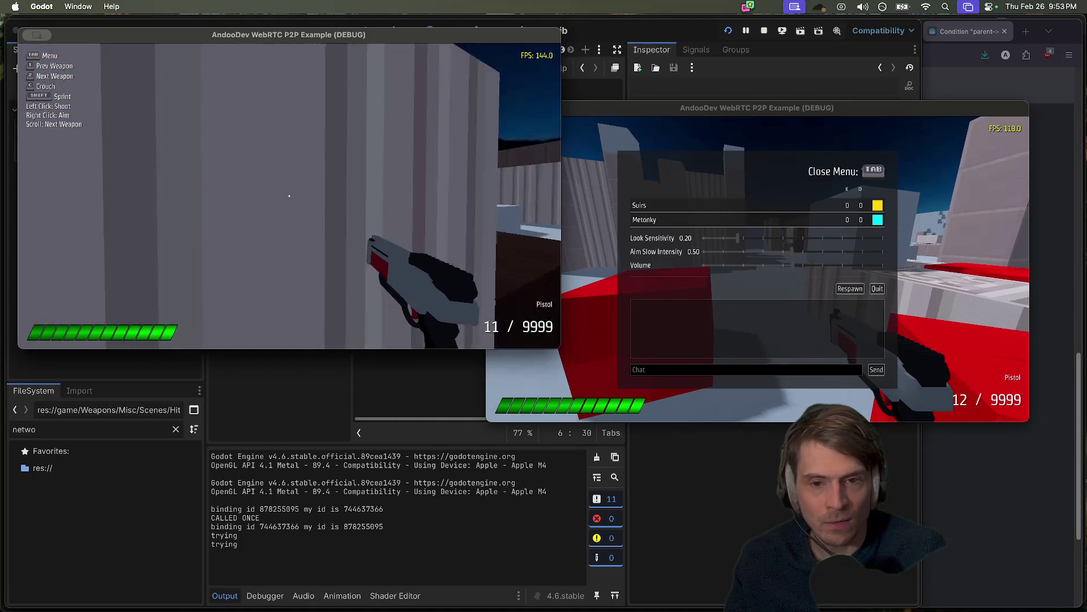
key("w")
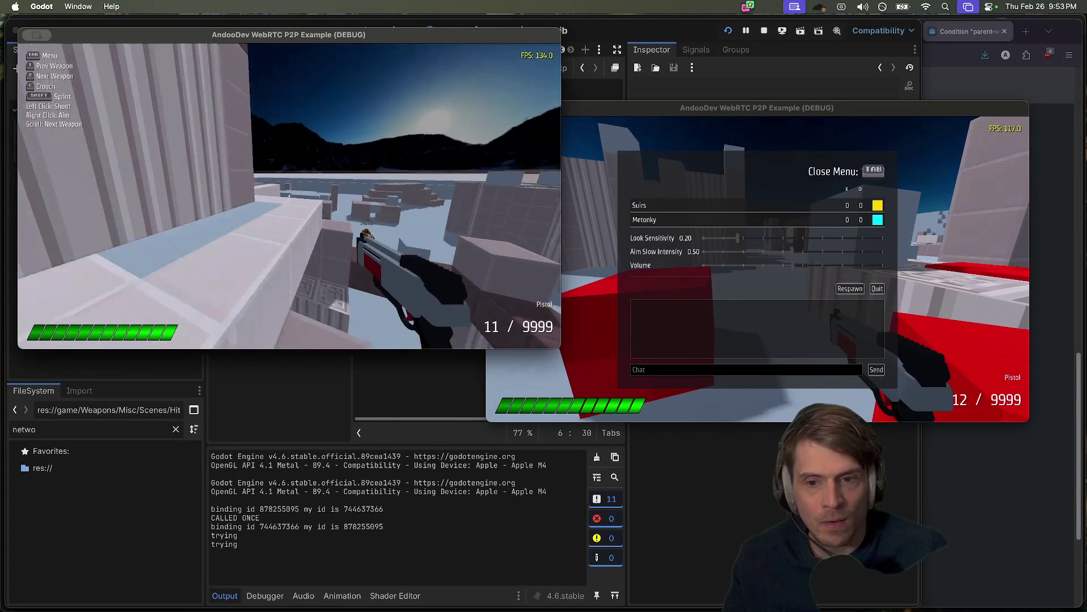
key("w")
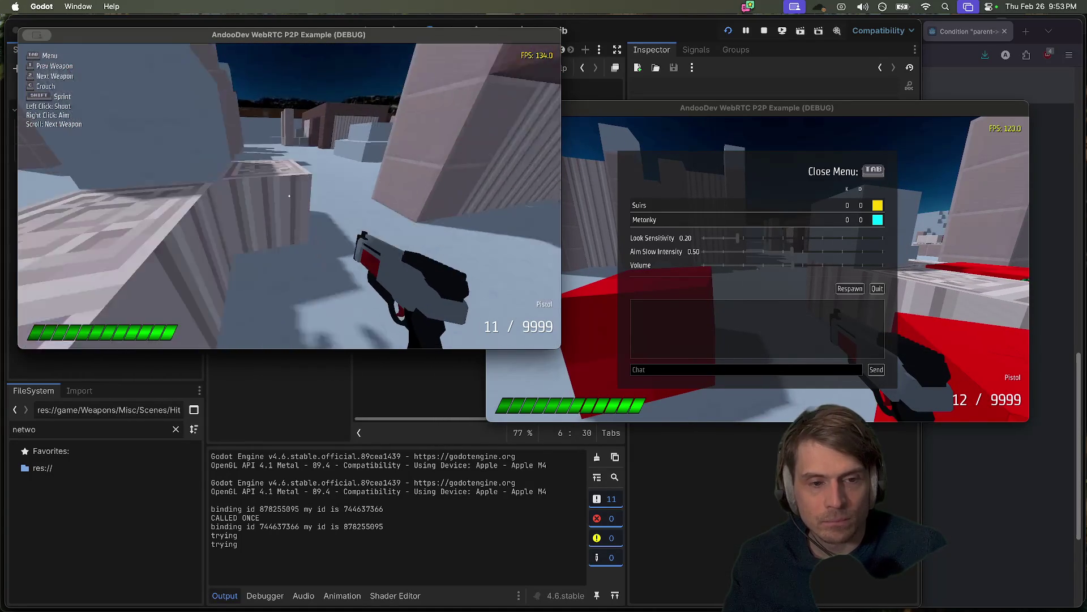
key("Tab")
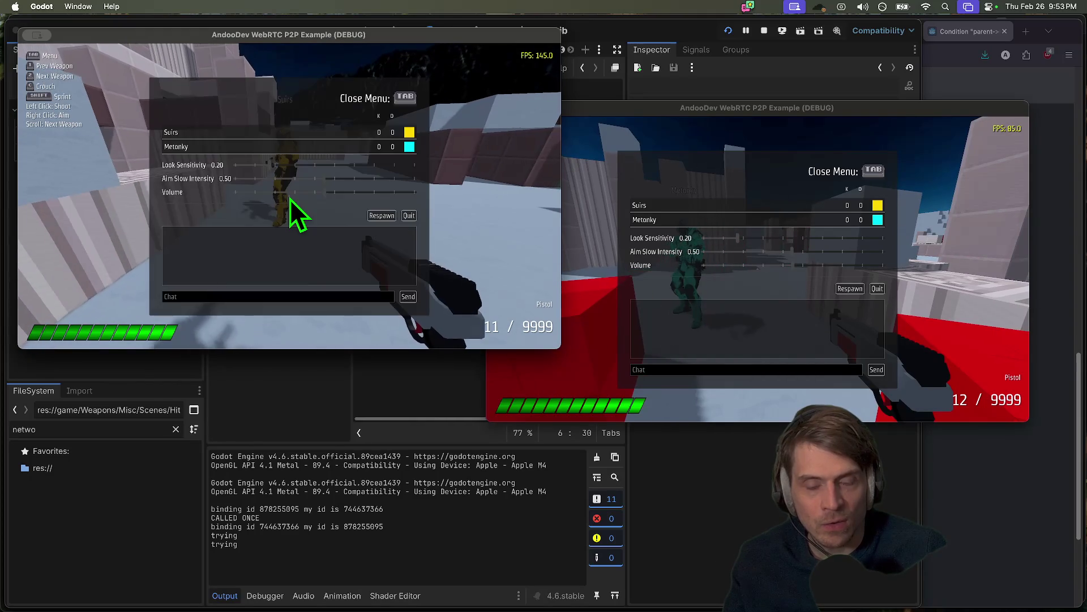
key("super+Tab")
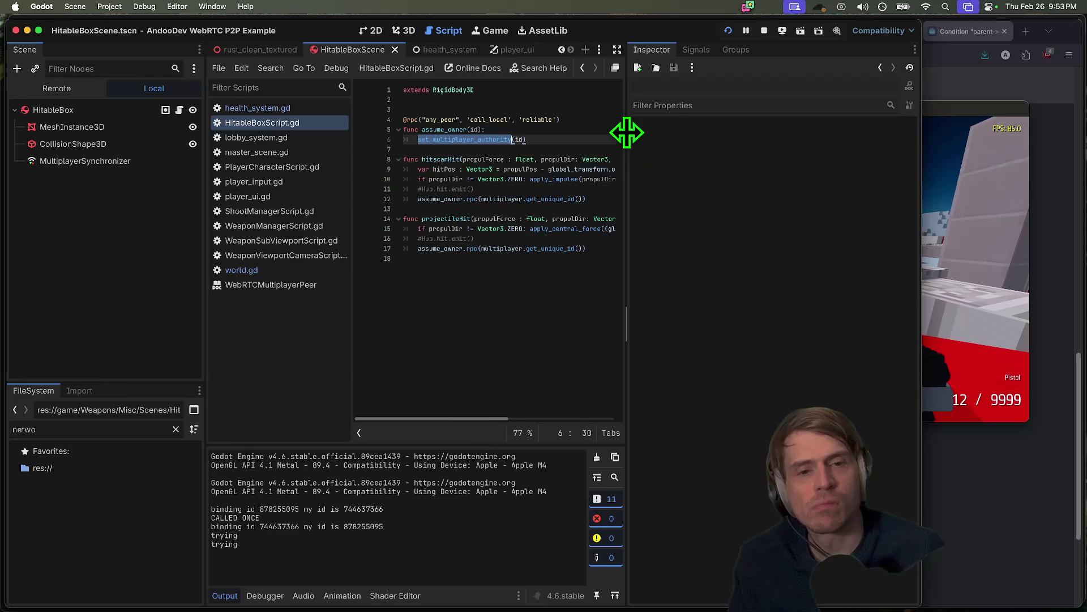
- Widen the code area, restore the removed _enter_tree function, and start a print line above the authority call
left_click_drag(625, 135, 833, 141)
key("super+z")
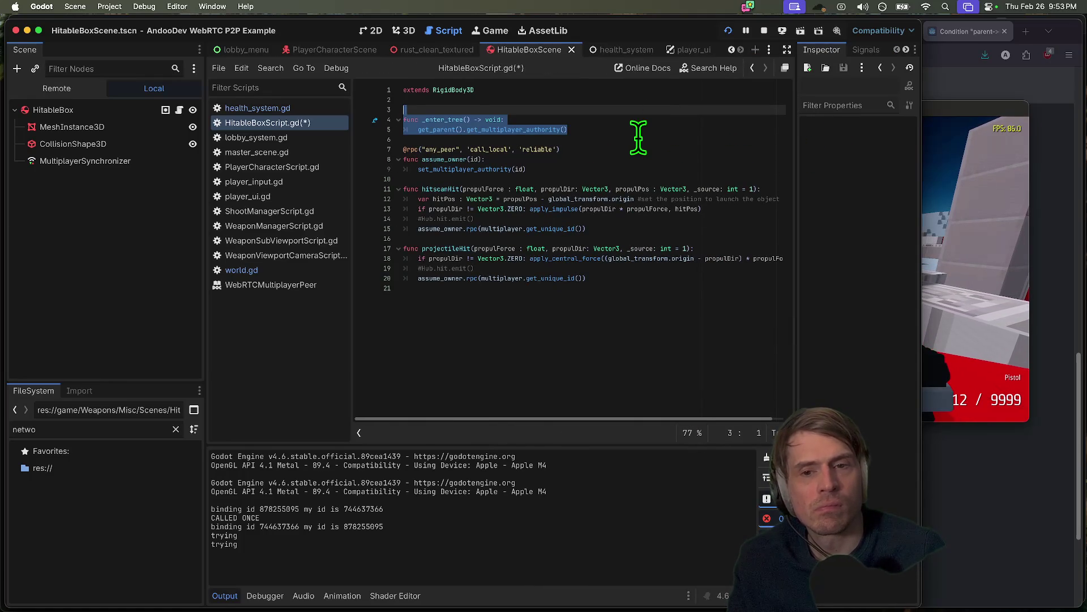
double_click(431, 159)
left_click_drag(578, 132, 358, 134)
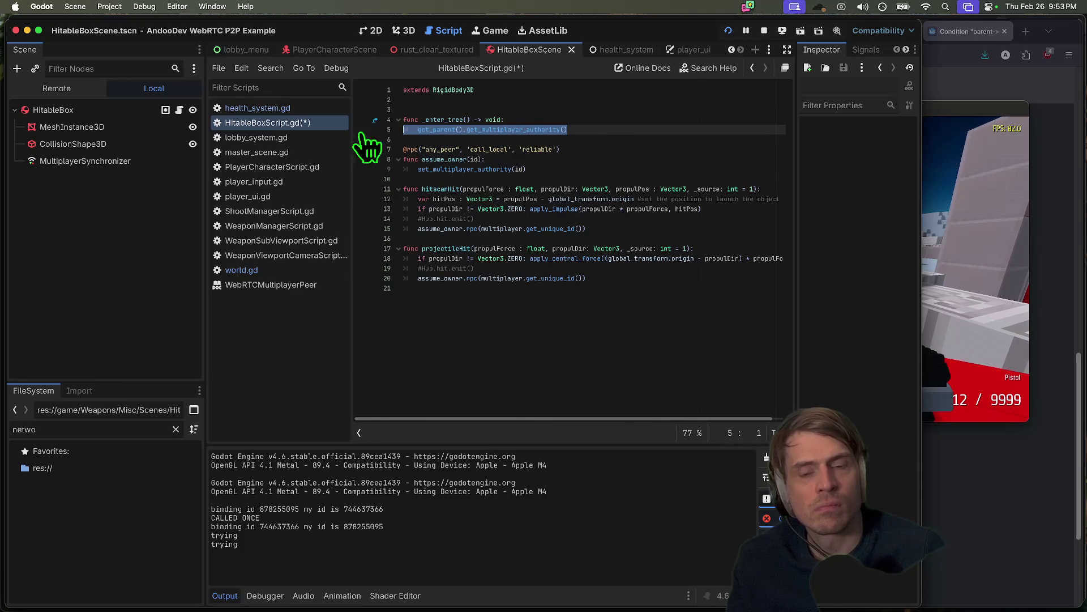
key("super+shift+Return")
type("if")
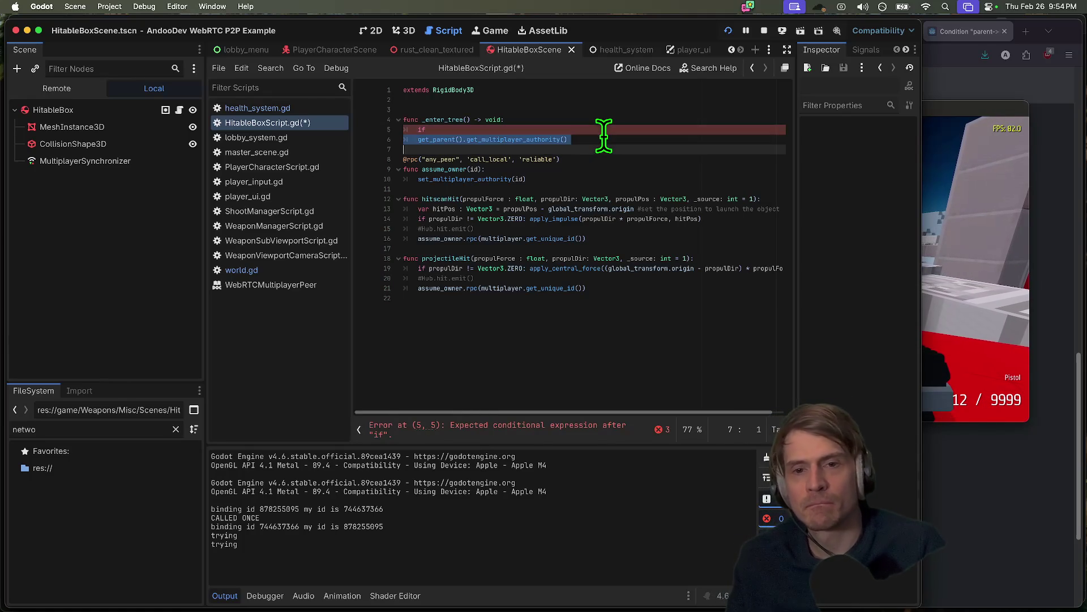
- Wrap get_parent().get_multiplayer_authority() in print(), then save and relaunch the game
left_click(604, 130)
type("print()")
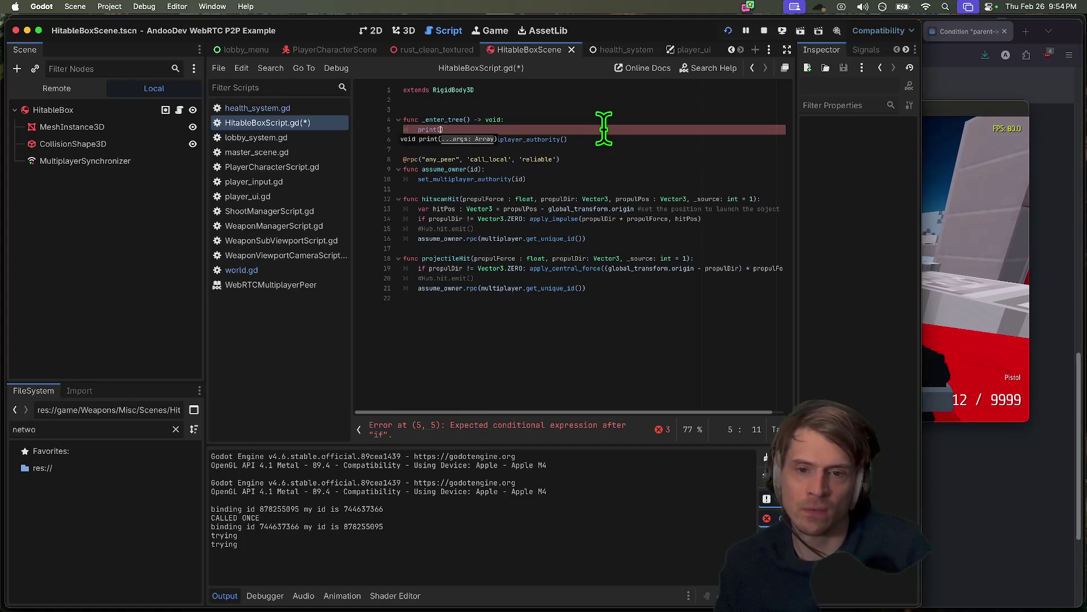
left_click(686, 151)
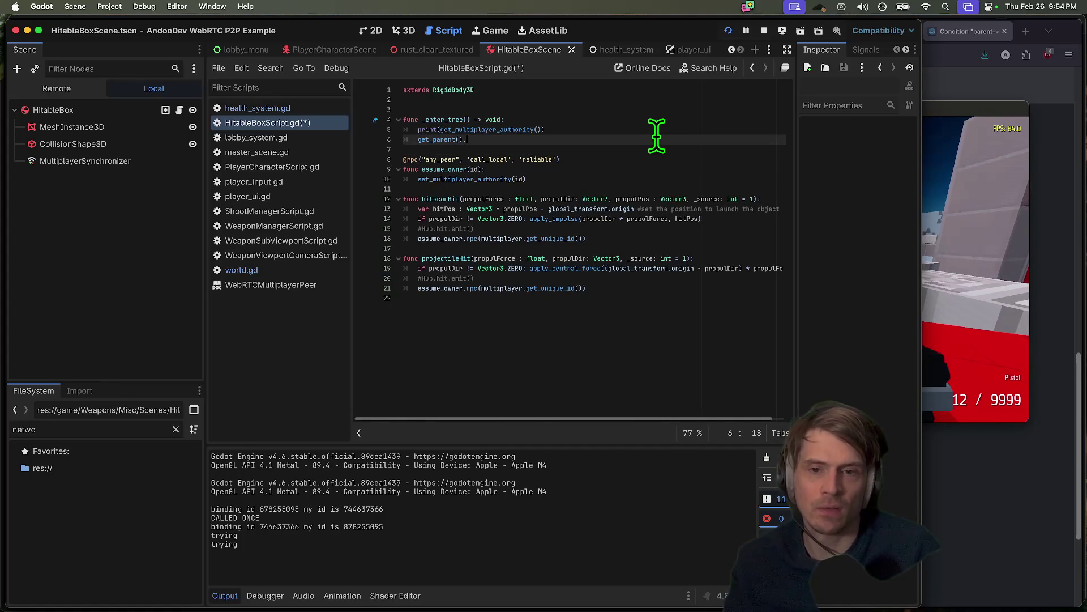
key("BackSpace")
key("super+z")
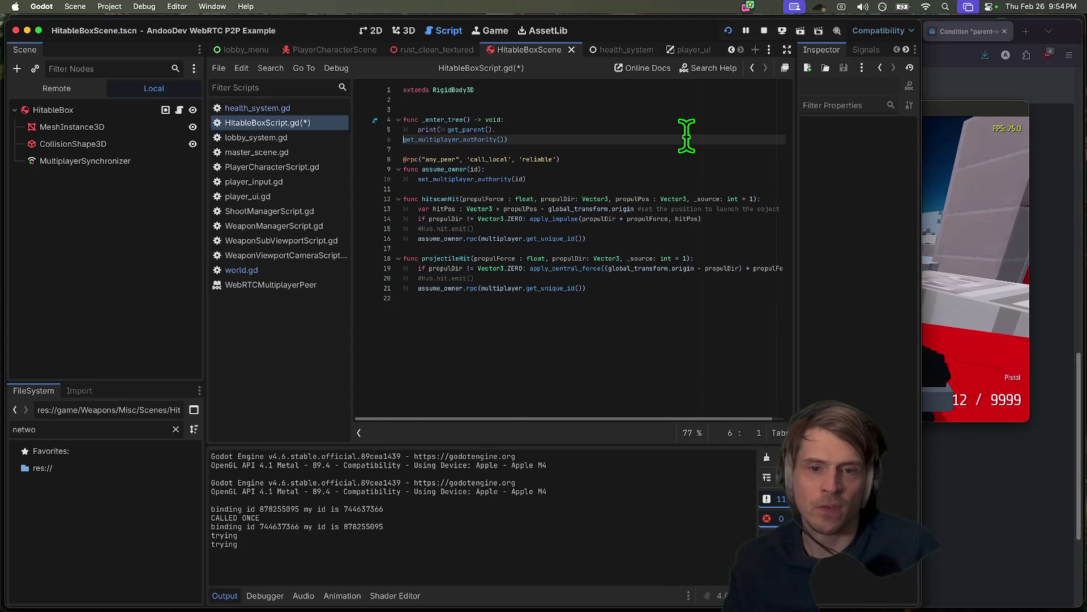
key("BackSpace")
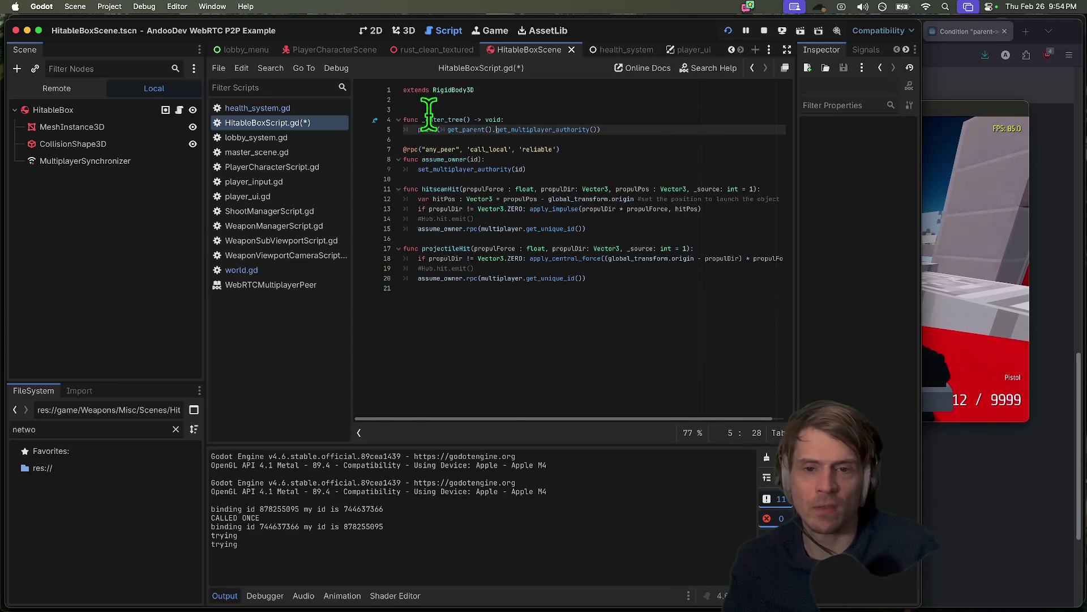
key("super+b")
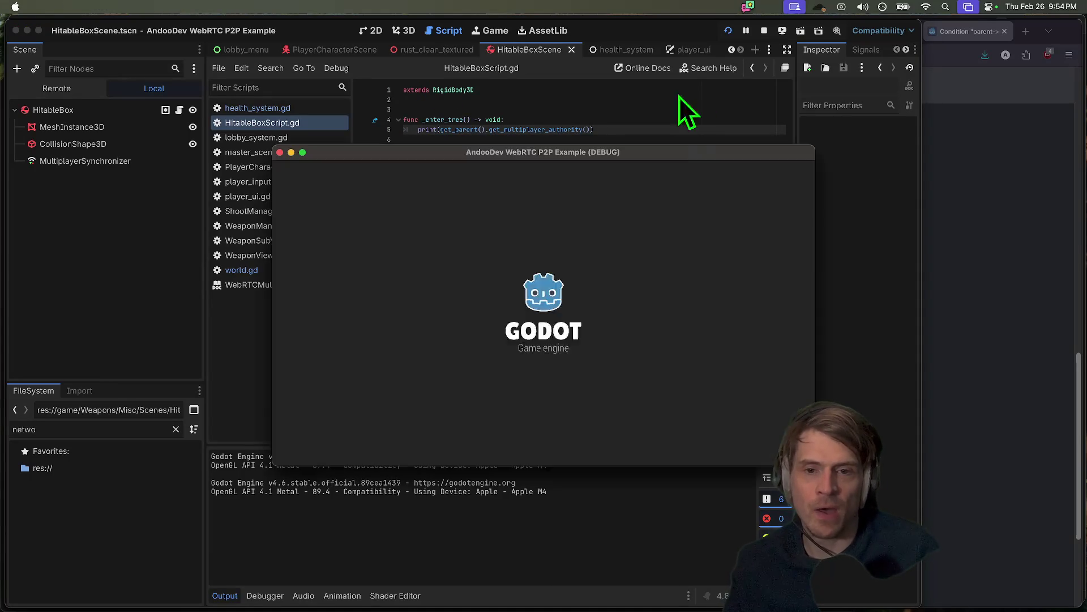
- Connect both game instances, create a lobby in one, and join it from the other
left_click(142, 174)
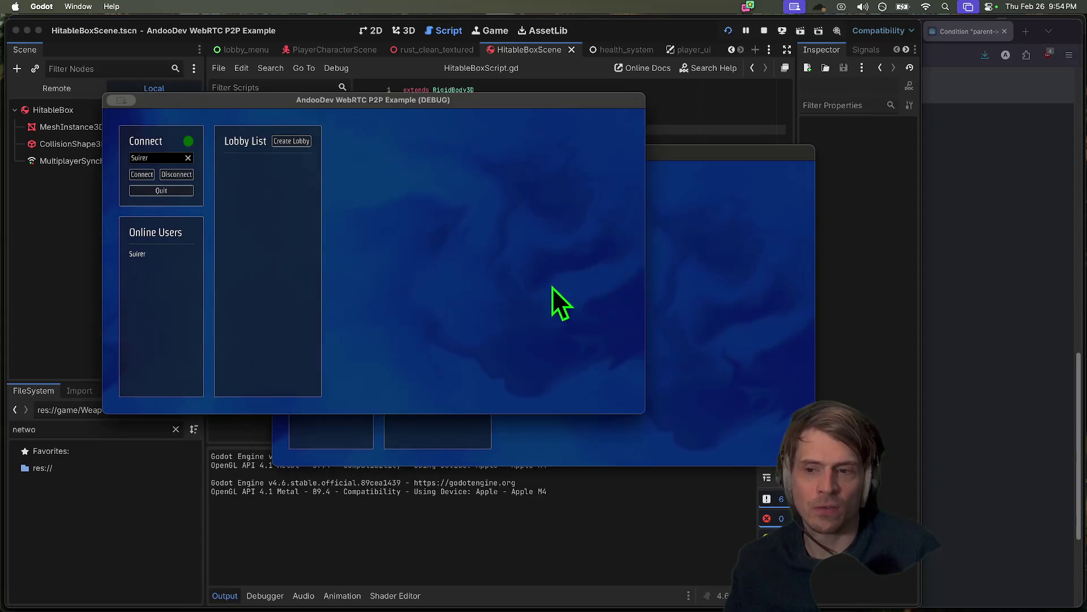
left_click(462, 193)
left_click(460, 127)
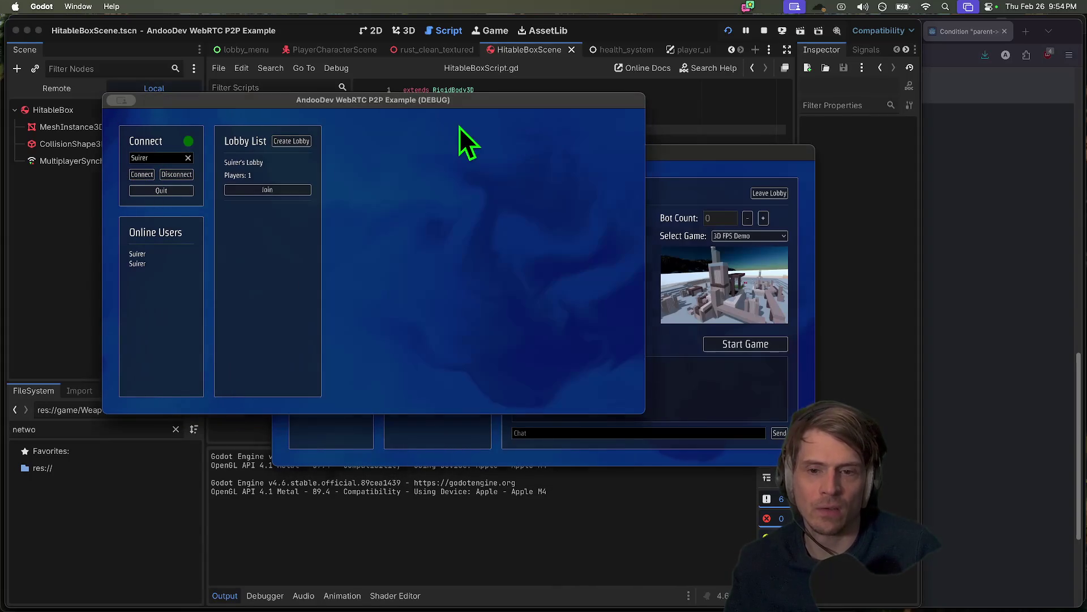
left_click(285, 190)
left_click(699, 378)
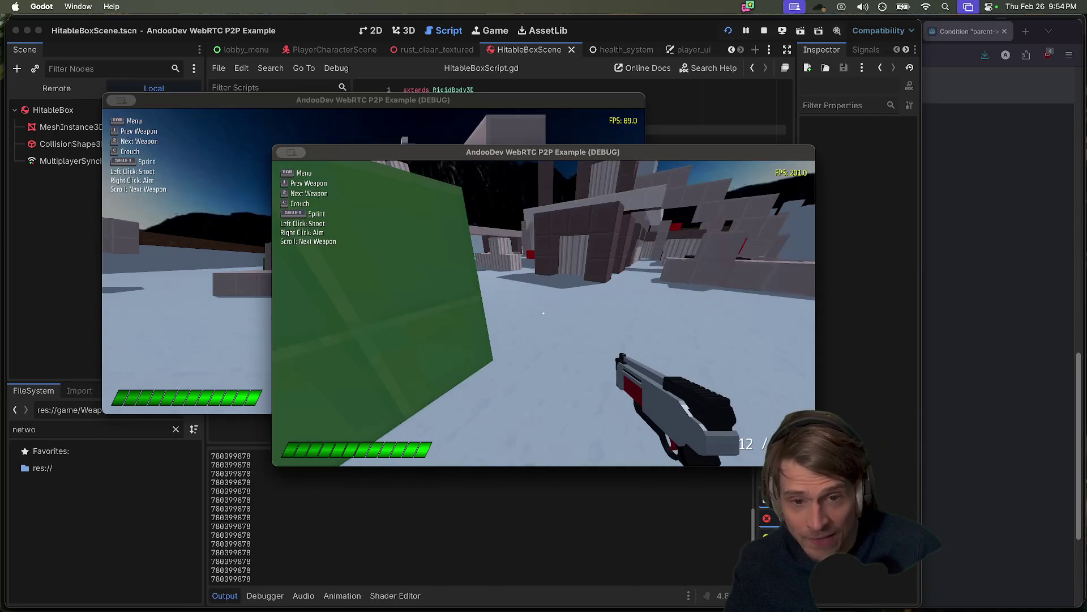
- Walk the first player under the pink arch to the red box and fire at it repeatedly
left_click(187, 255)
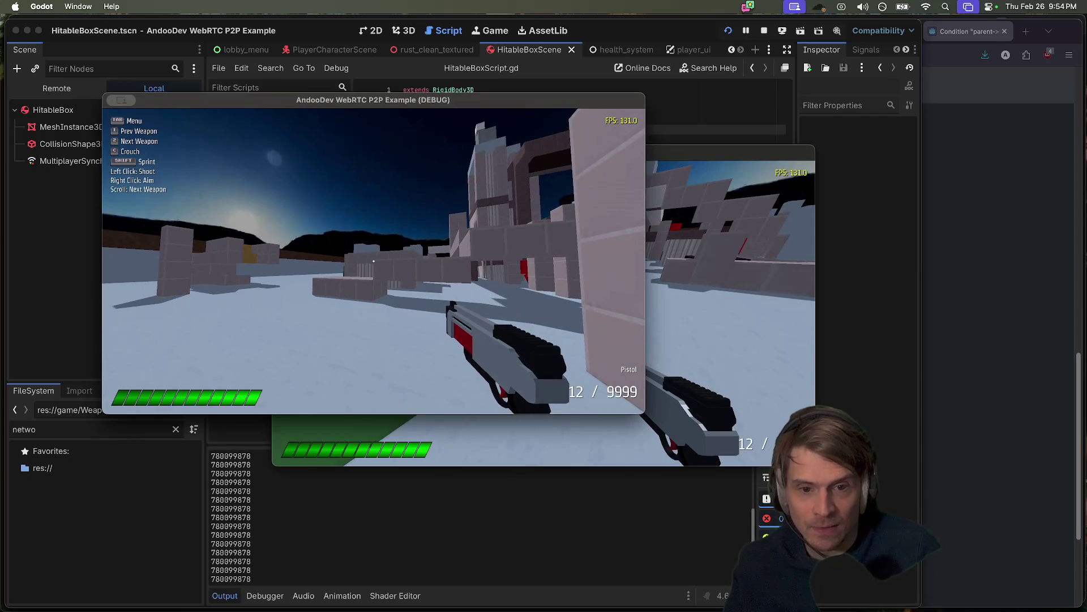
left_click(731, 254)
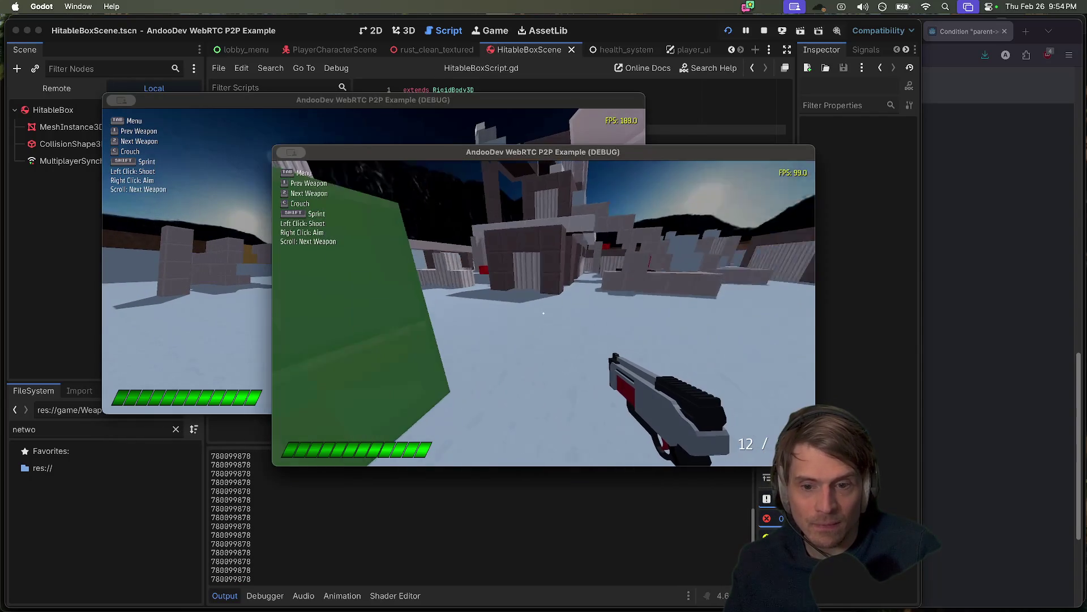
key("w")
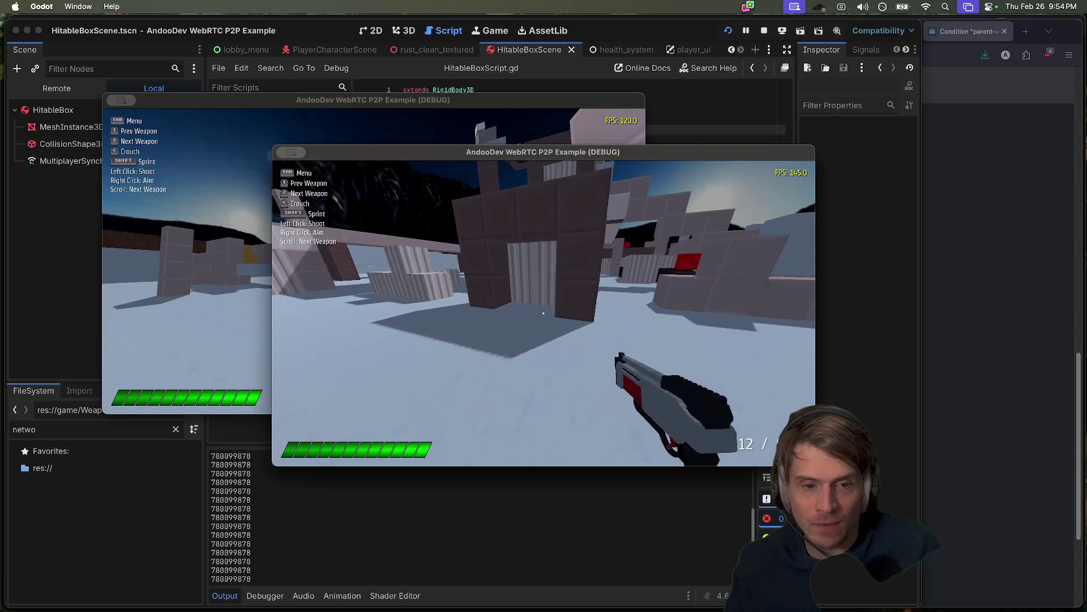
key("w")
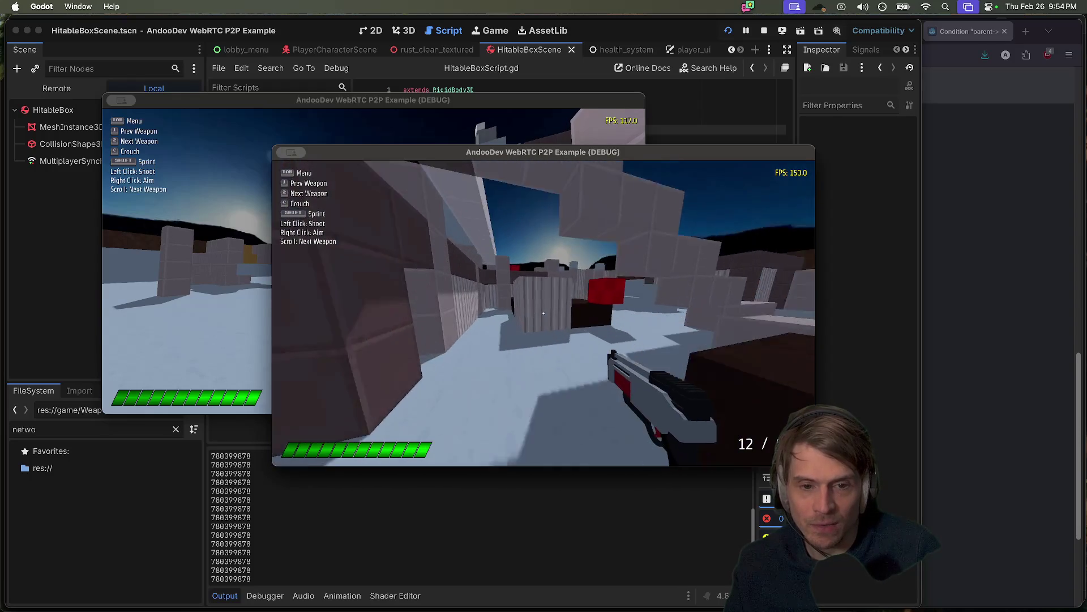
key("Tab")
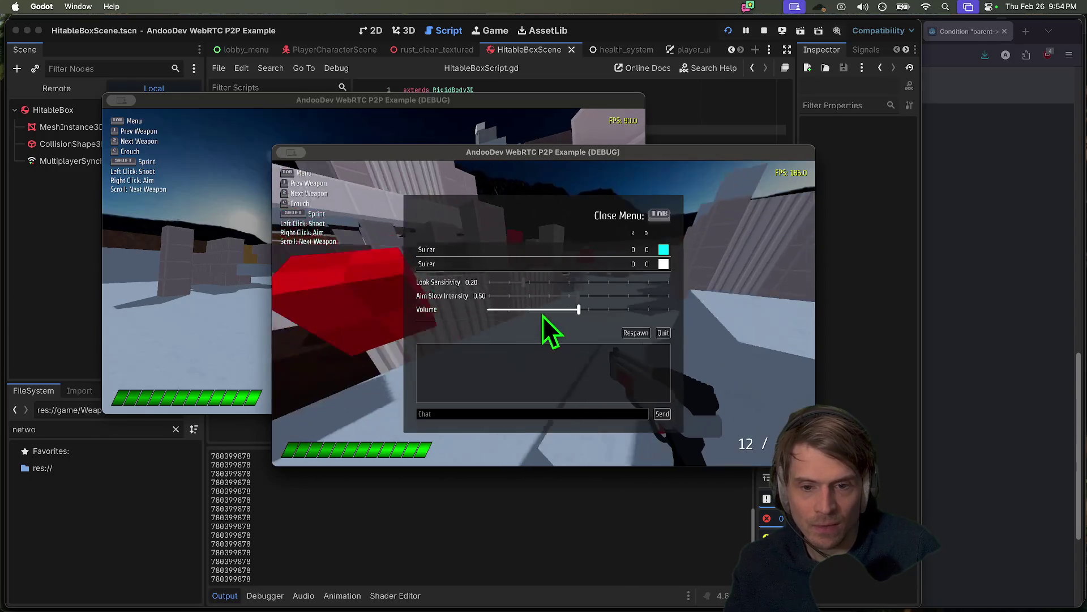
left_click(396, 126)
key("w")
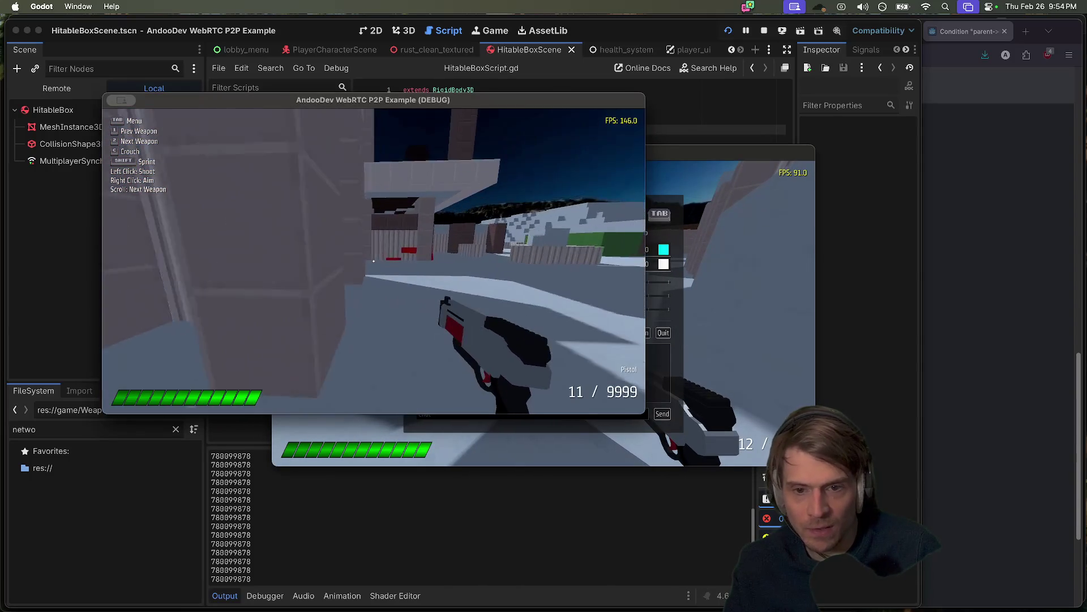
left_click(374, 261)
left_click(374, 261)
left_click(373, 261)
left_click(374, 261)
left_click(374, 261)
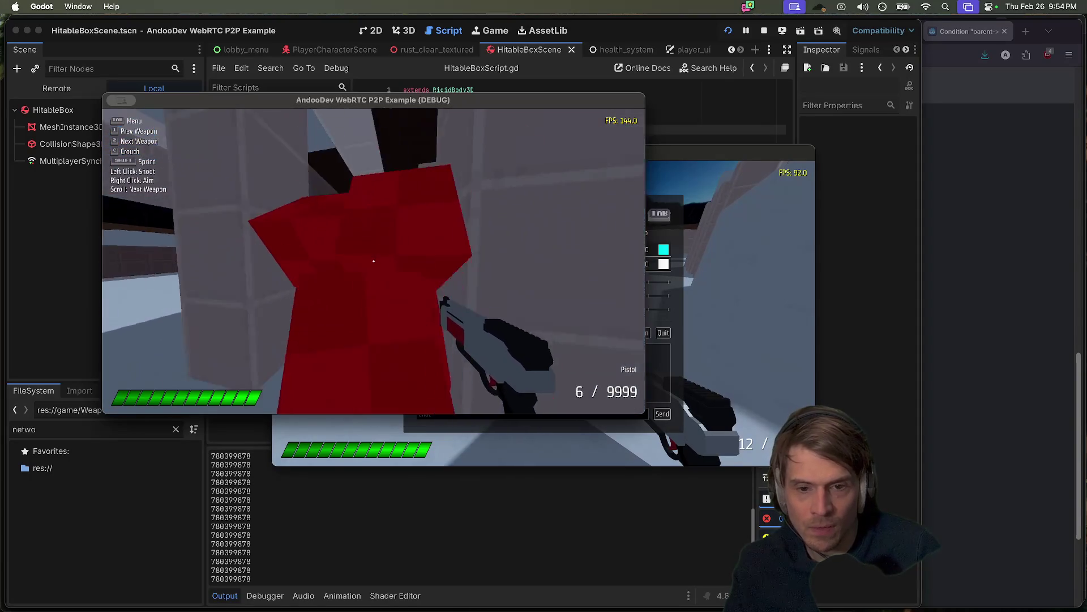
left_click(374, 261)
left_click(374, 261)
- Walk the second player into the corridor and move its window to the right
left_click(401, 436)
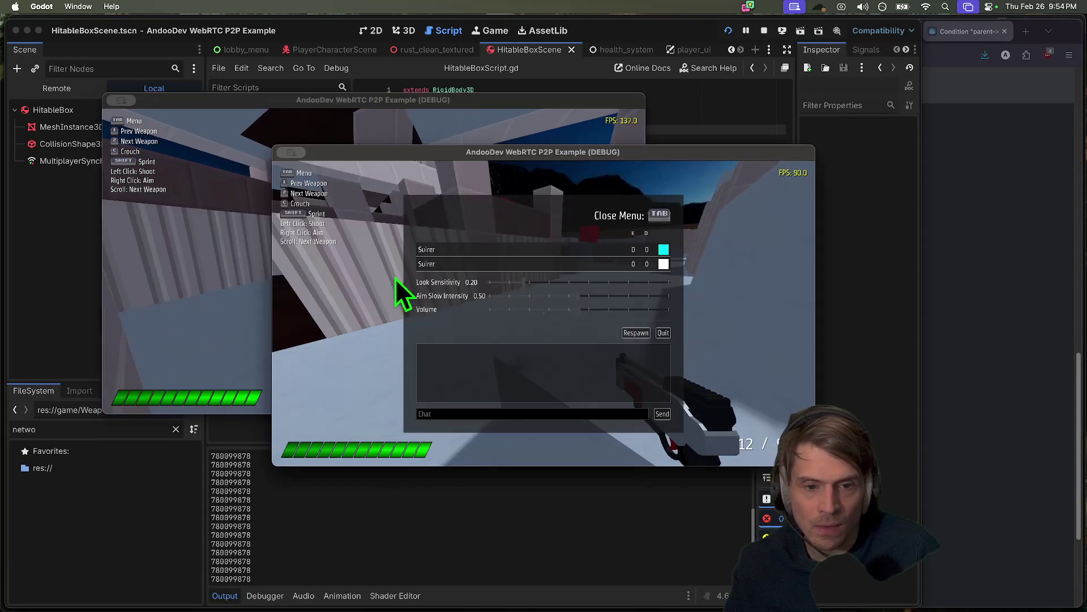
key("Tab")
key("w")
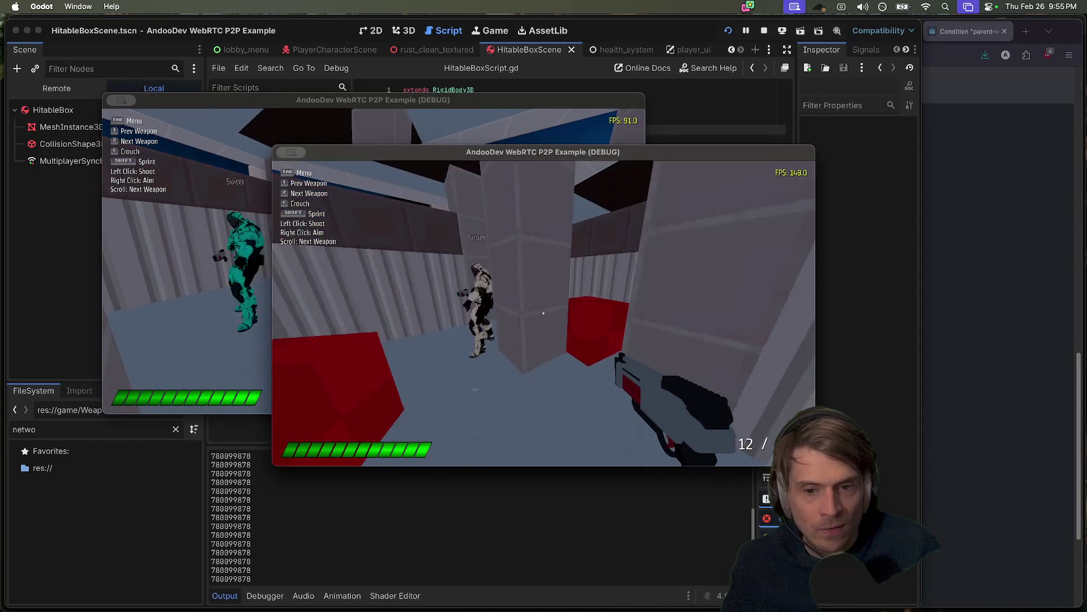
key("Tab")
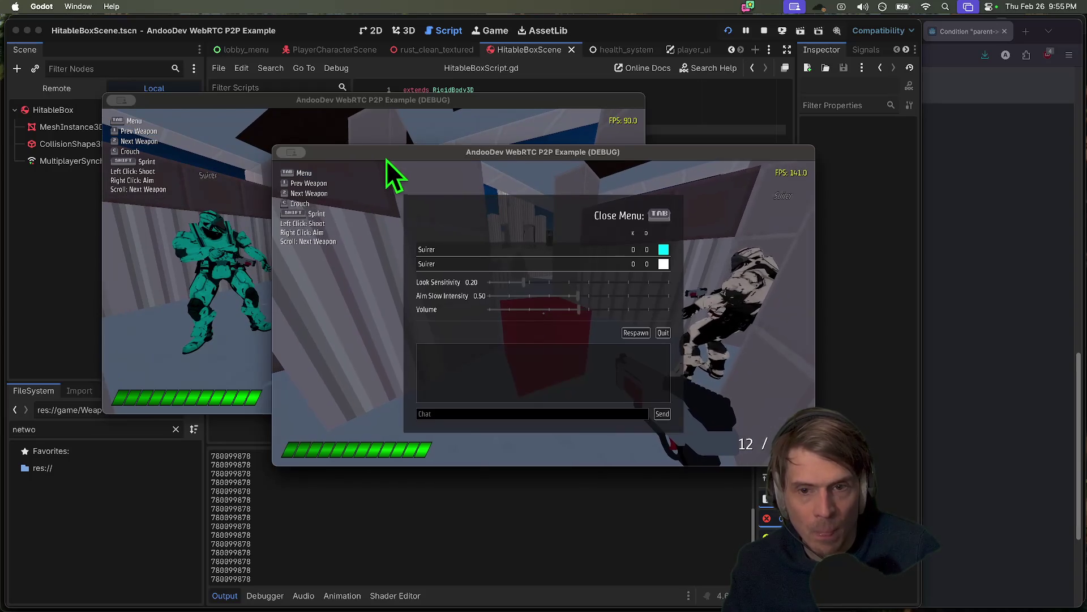
left_click_drag(387, 159, 542, 163)
key("Tab")
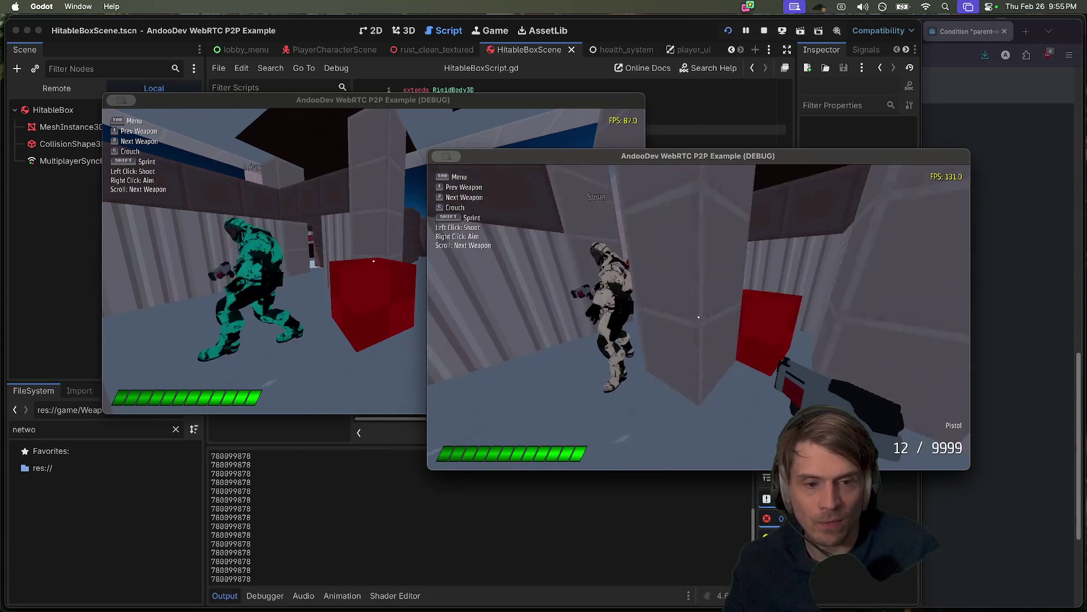
key("Tab")
left_click(304, 329)
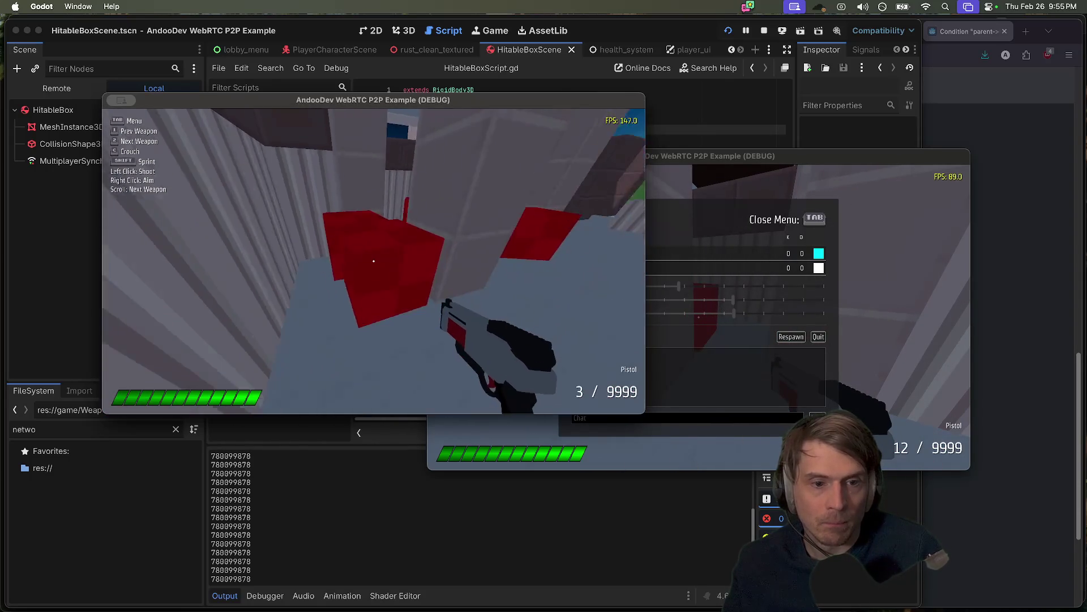
- Shoot the red boxes again, then quit both game instances with Cmd+Q
left_click(374, 261)
left_click(374, 261)
left_click(374, 261)
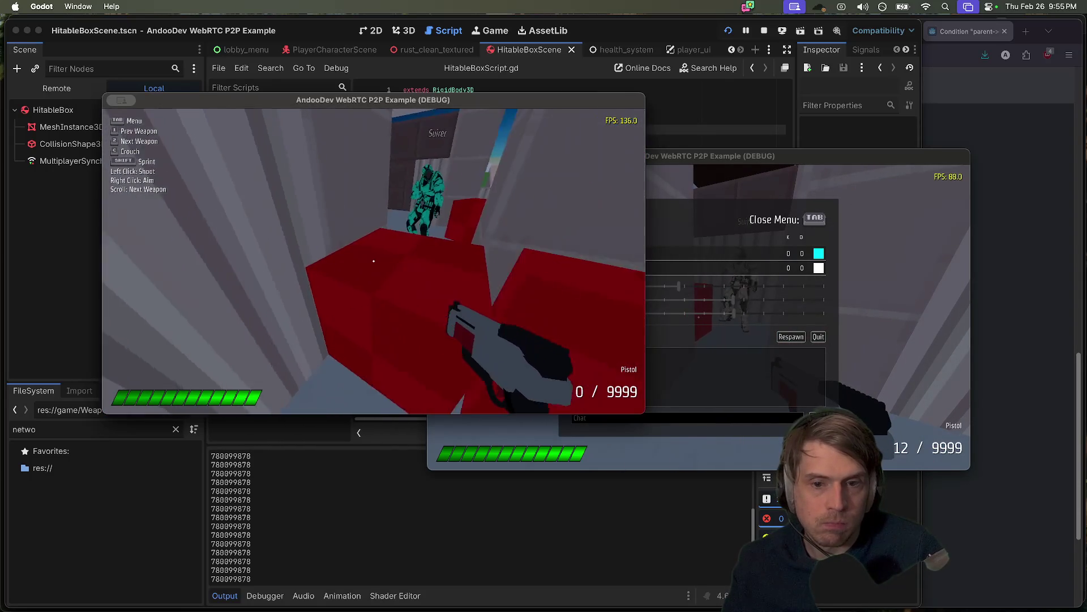
left_click(374, 261)
left_click(374, 261)
left_click(374, 261)
left_click(374, 261)
left_click(373, 262)
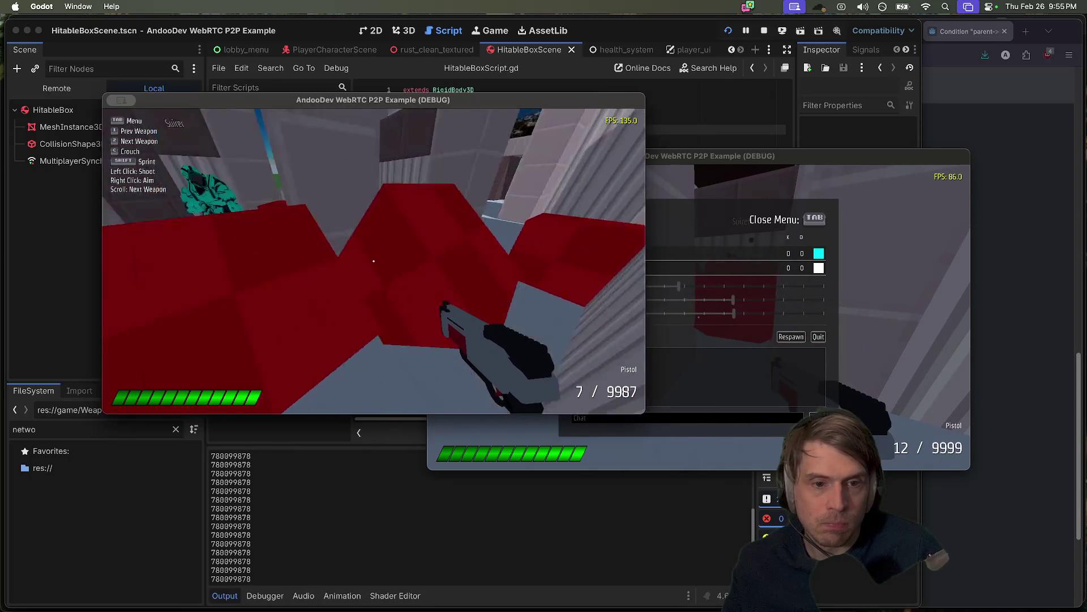
key("super+q")
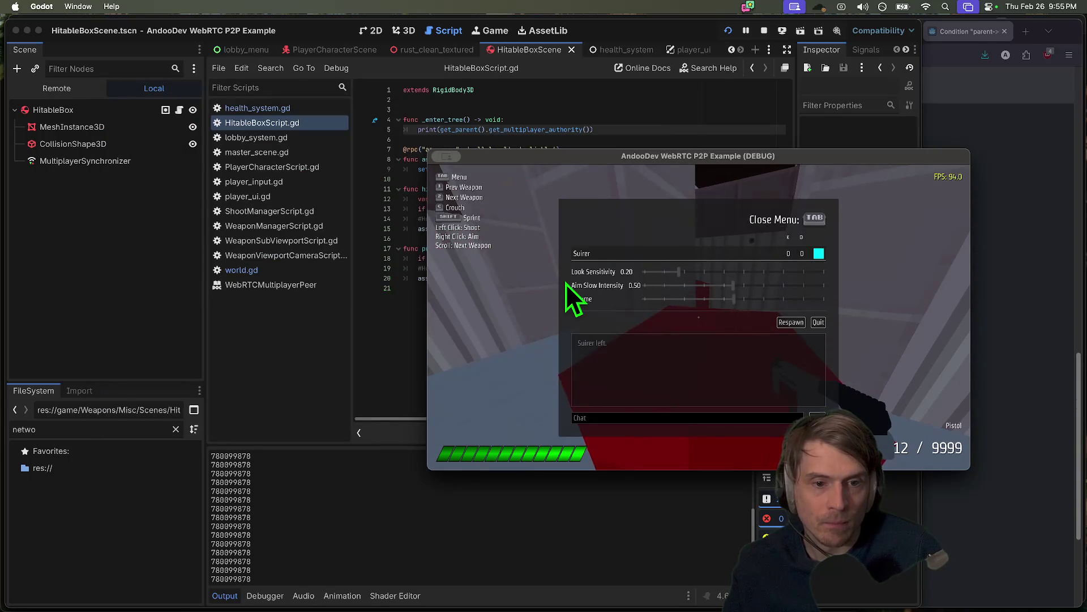
key("super+q")
left_click(566, 282)
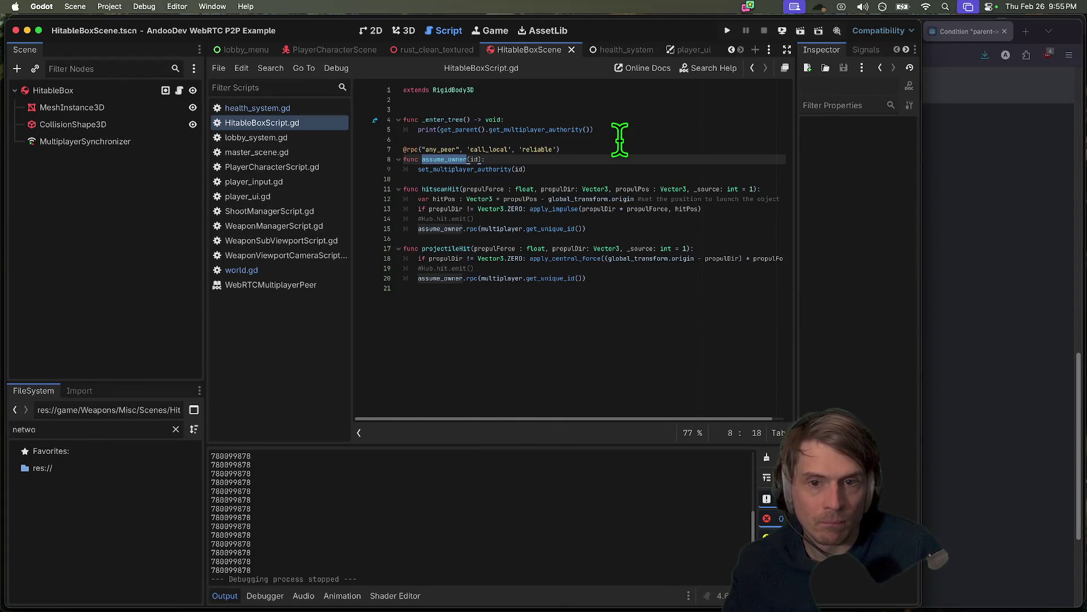
- Try an authority condition line under print, remove it, and look up set_multiplayer_authority
left_click(460, 130)
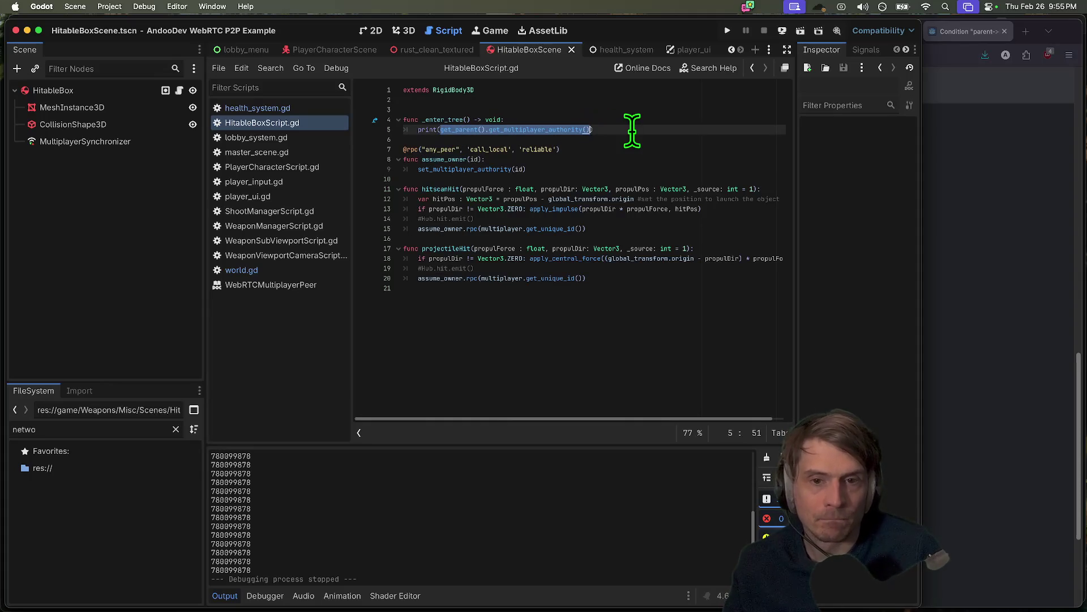
key("Return")
type("if")
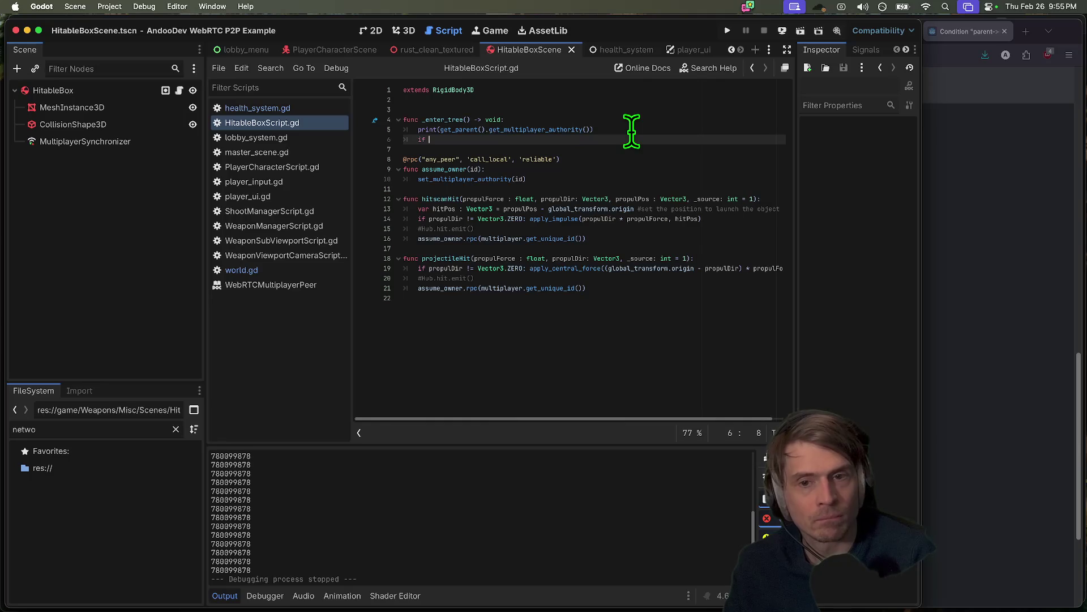
type("hority() == h")
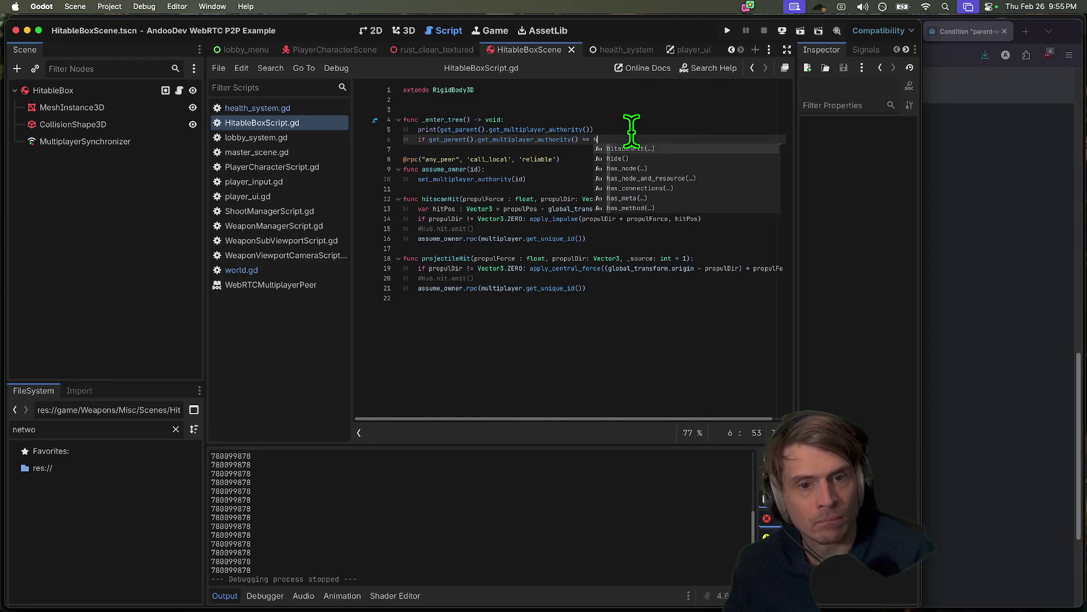
key("alt+BackSpace")
key("alt+BackSpace")
key("alt+BackSpace")
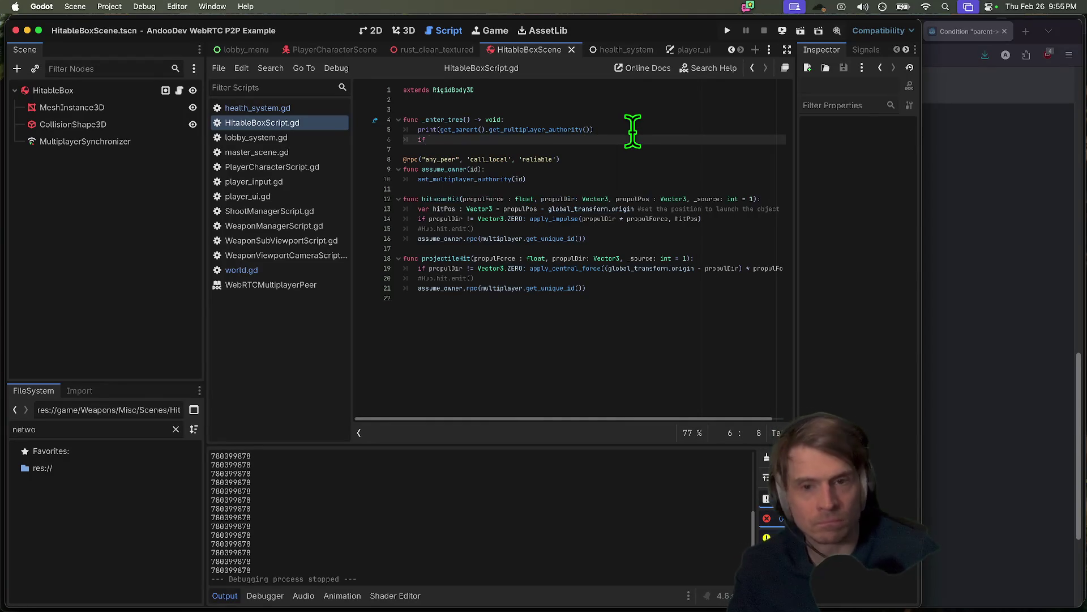
left_click(474, 186)
type("set_multiplayer_authority")
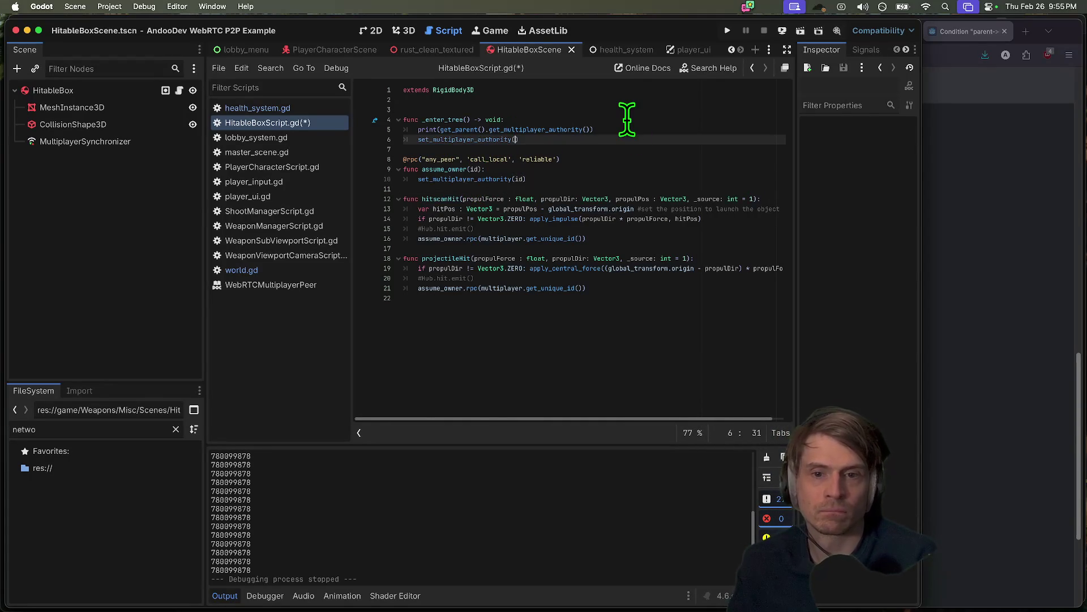
double_click(480, 179)
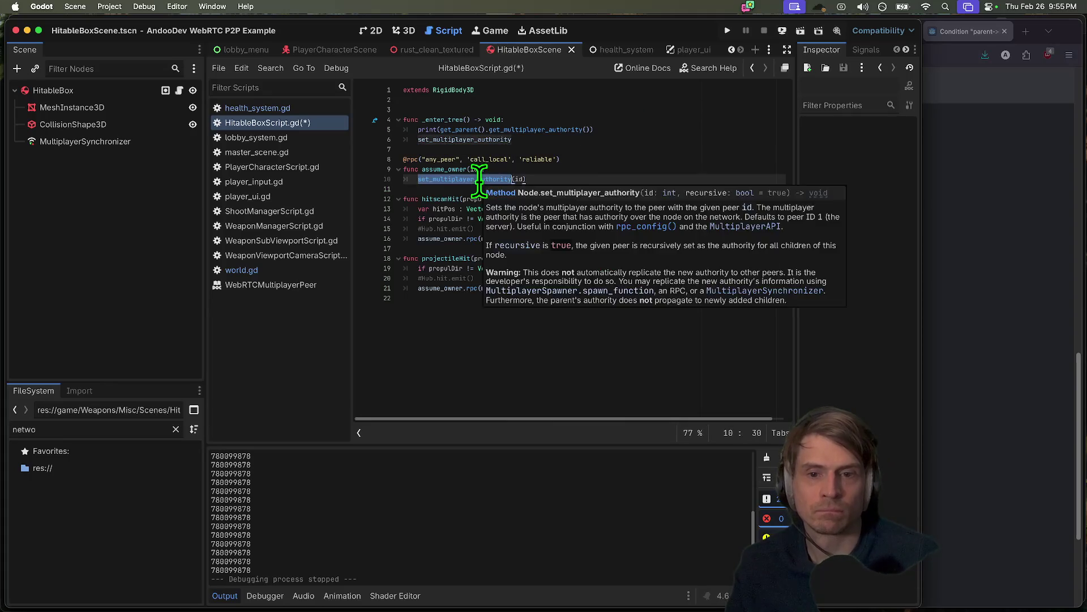
left_click(683, 131)
type("assume_owner()")
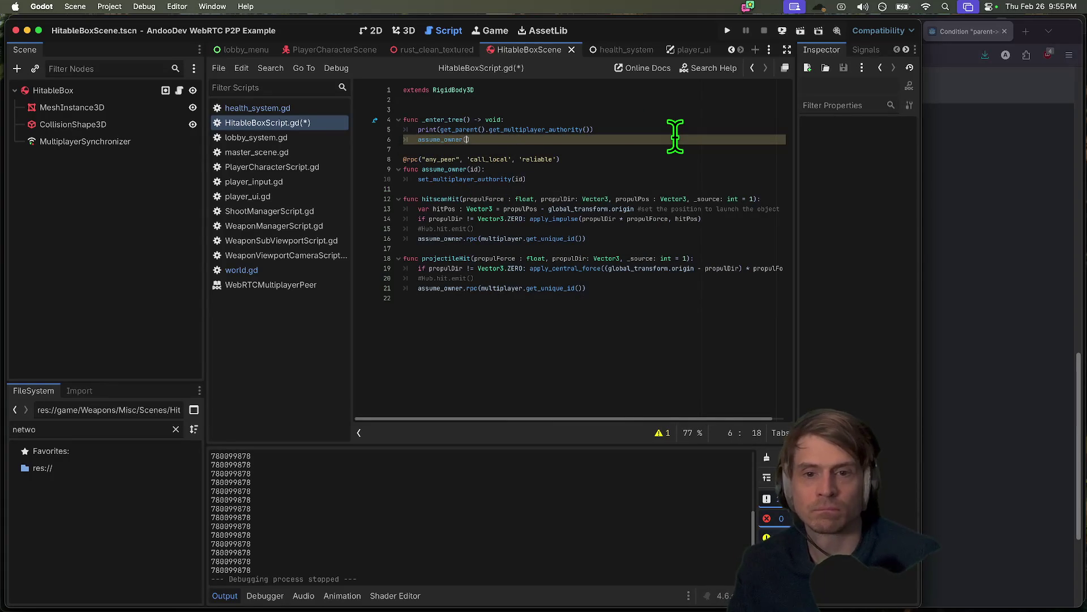
- Move get_parent().get_multiplayer_authority() into assume_owner(), delete the empty print line, and save
left_click_drag(440, 129, 619, 130)
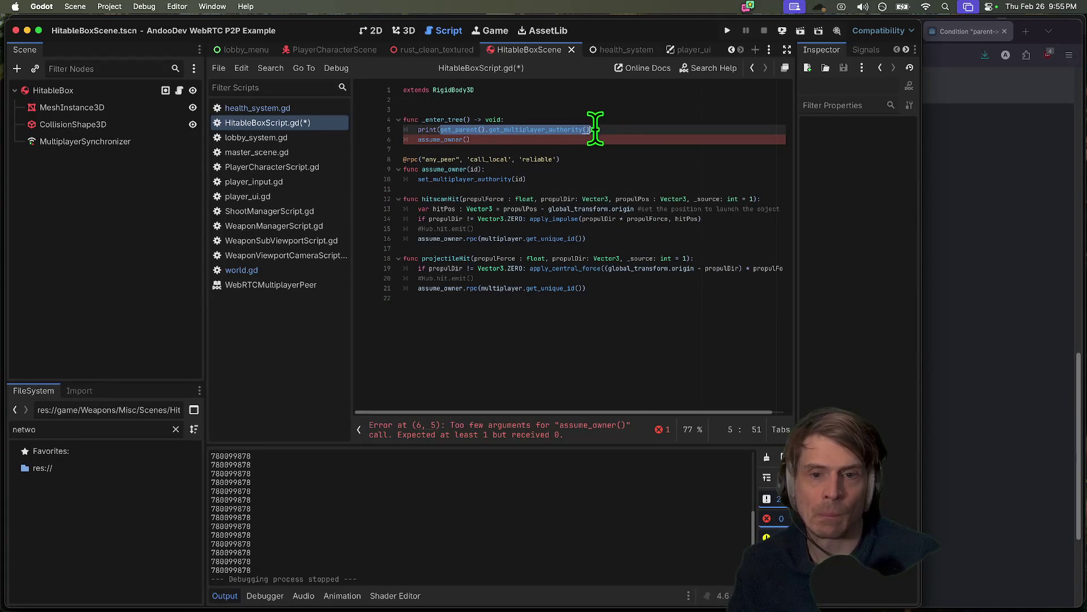
key("BackSpace")
left_click(654, 141)
key("Up")
key("ctrl+shift+k")
key("ctrl+s")
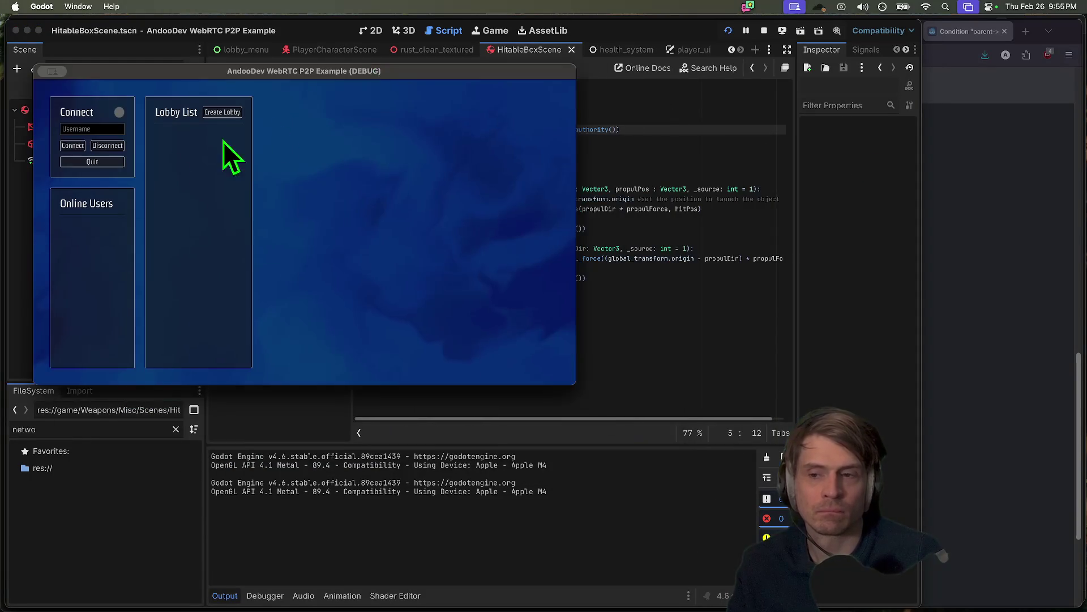
- Connect both instances, create a lobby, join it from the first instance, and start the match
left_click(71, 145)
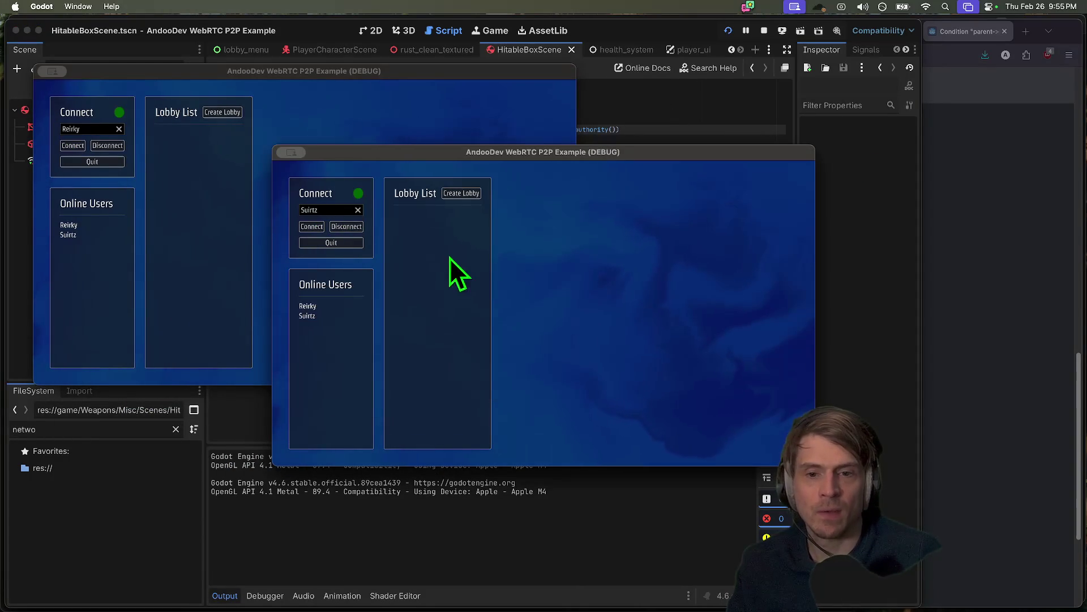
left_click(462, 193)
left_click(199, 161)
left_click(199, 161)
left_click(656, 362)
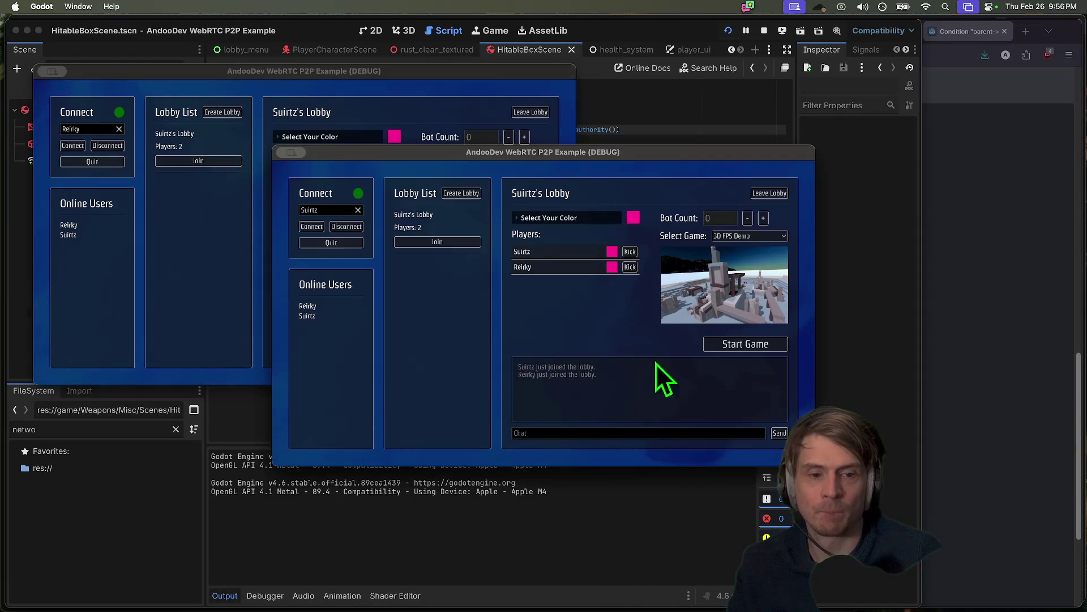
left_click(728, 342)
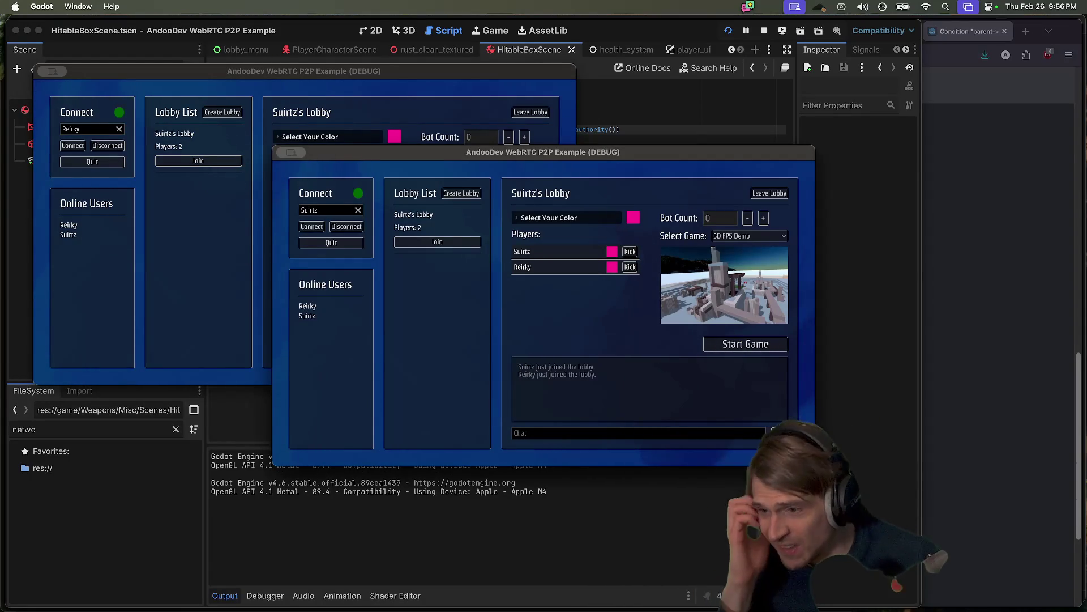
- Move the second window right, fire, and walk the first player up to the red boxes
key("Tab")
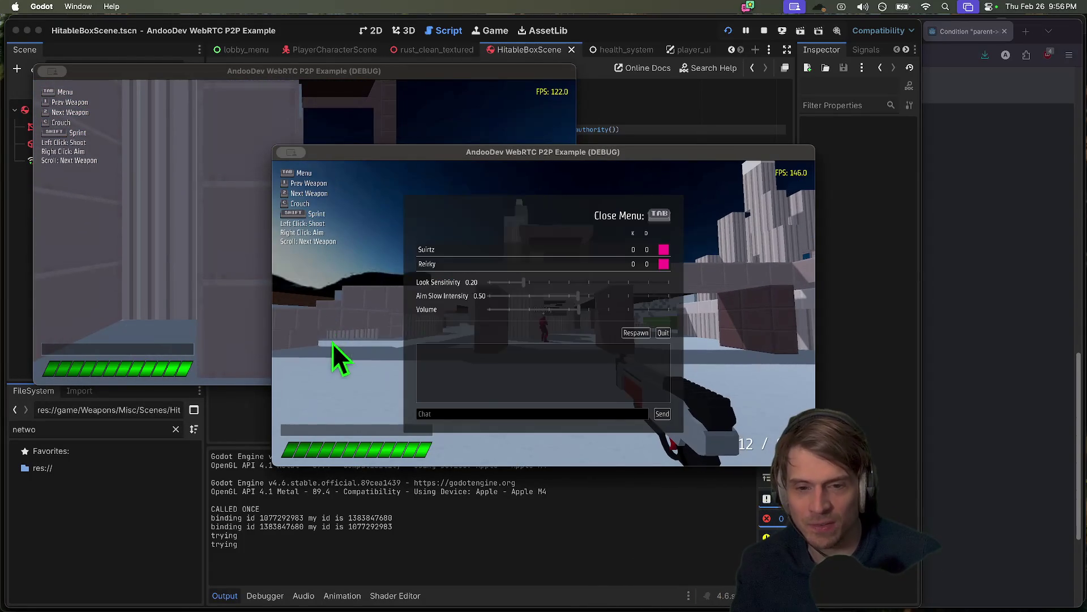
left_click(185, 260)
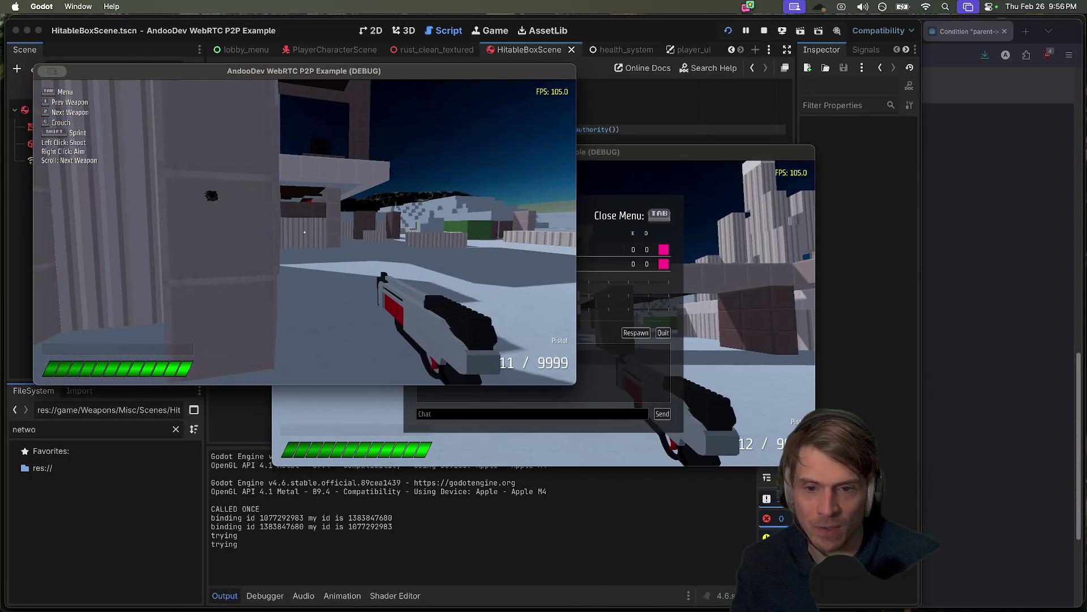
left_click(311, 240)
left_click_drag(421, 161, 643, 167)
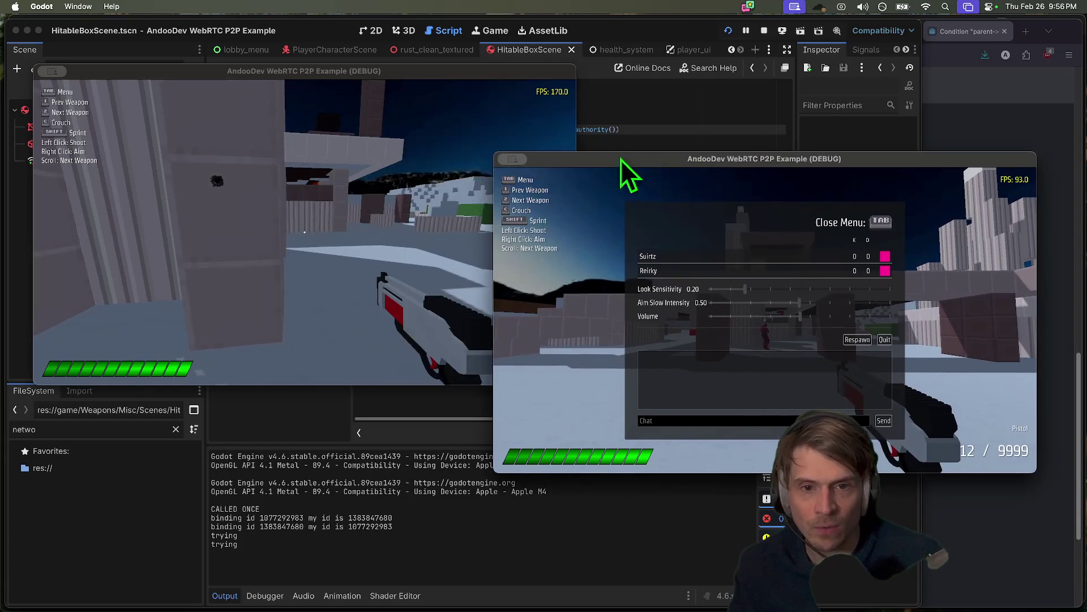
key("Tab")
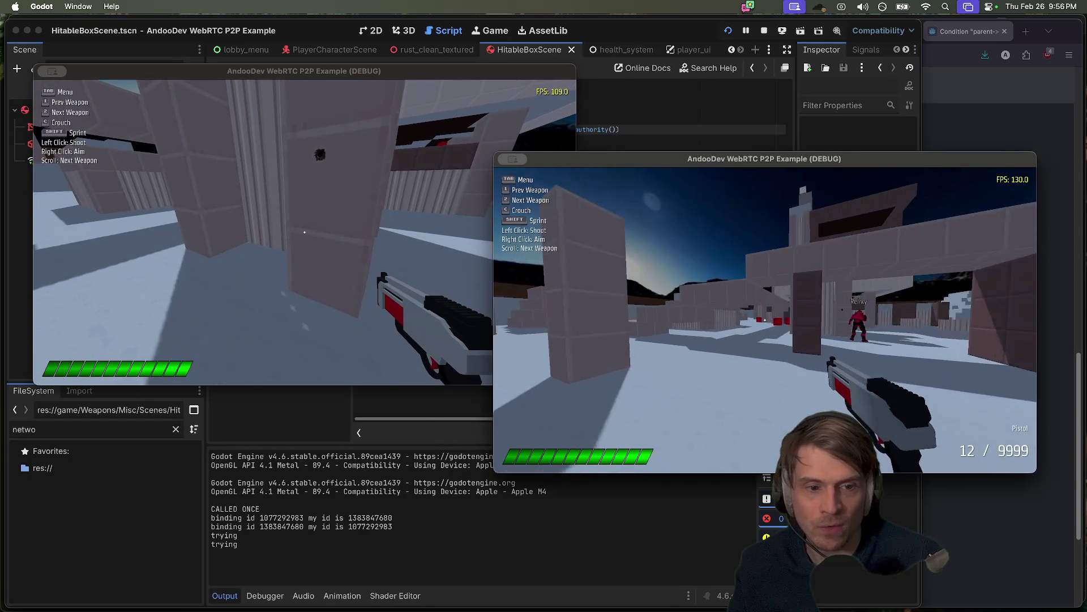
key("Tab")
key("Tab")
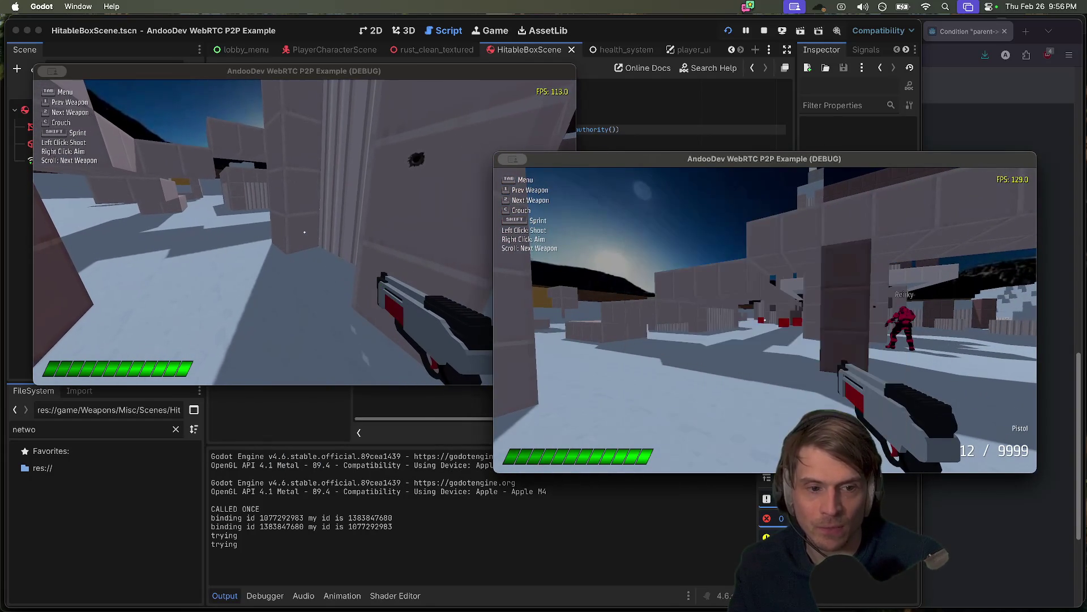
key("Tab")
left_click(419, 284)
key("Tab")
key("Tab")
key("w")
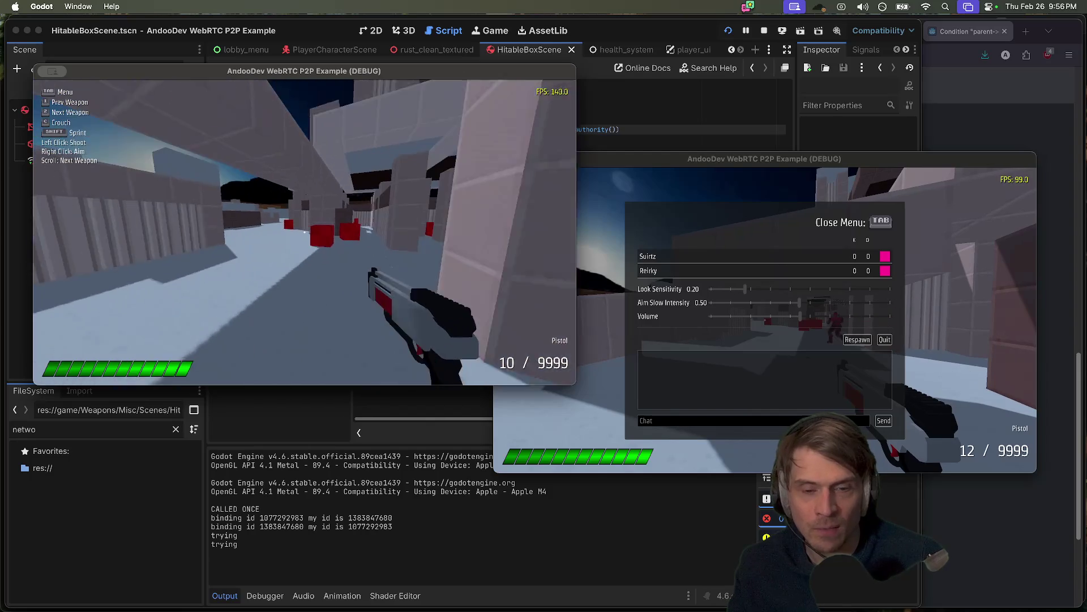
key("w")
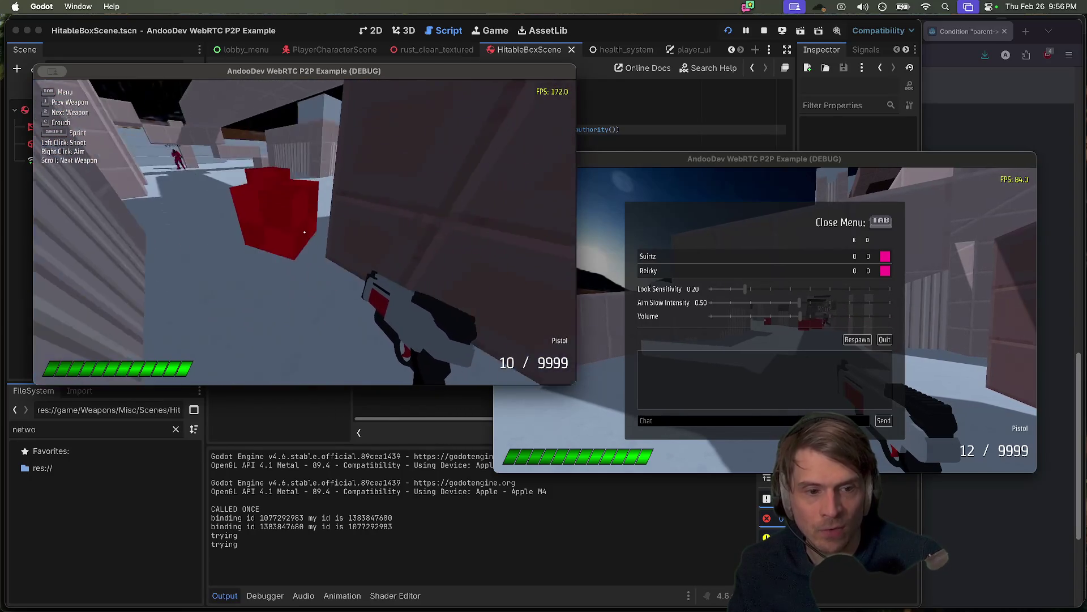
key("w")
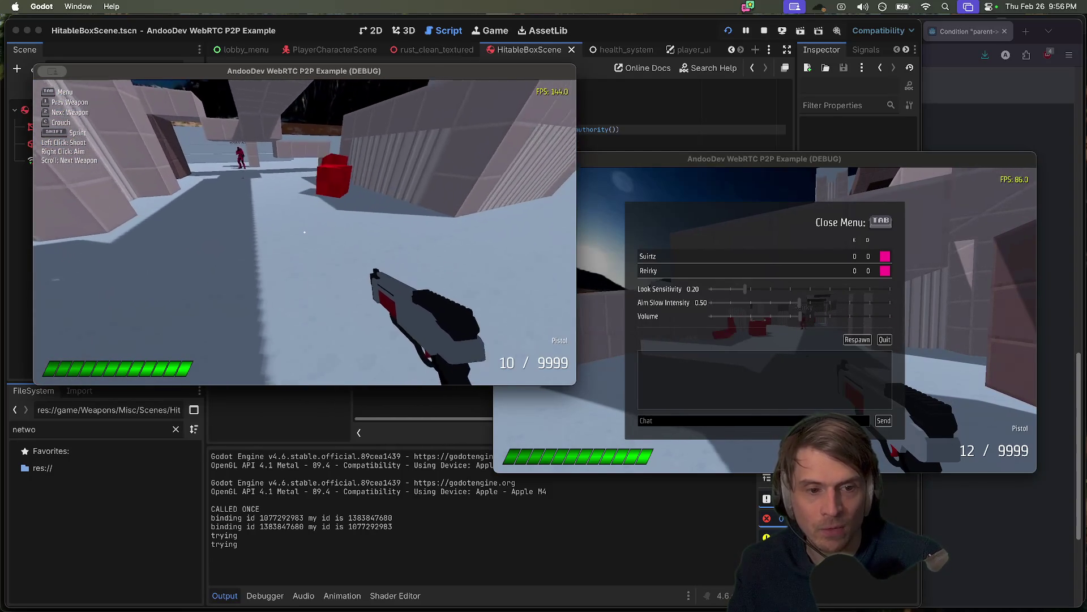
- Return to the Godot editor and stop the running game
key("super+Tab")
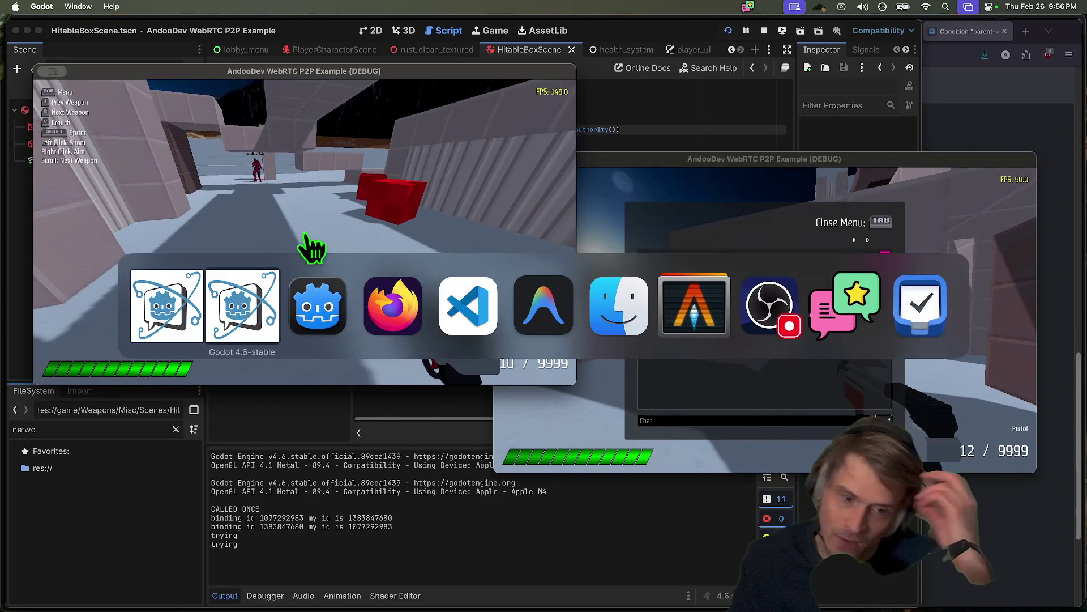
key("super+Tab")
key("super+Tab")
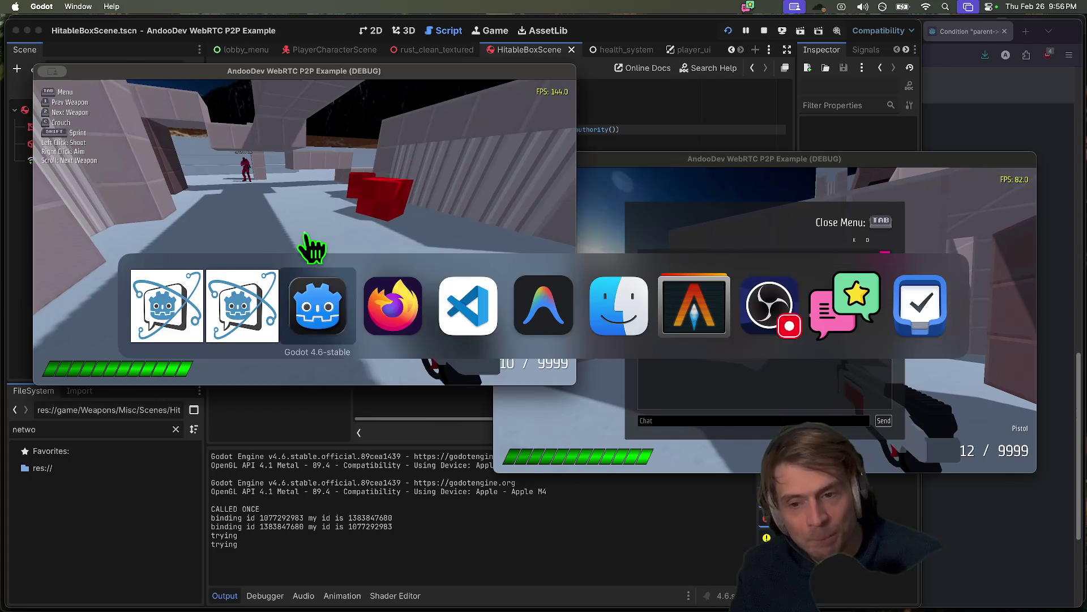
left_click(768, 32)
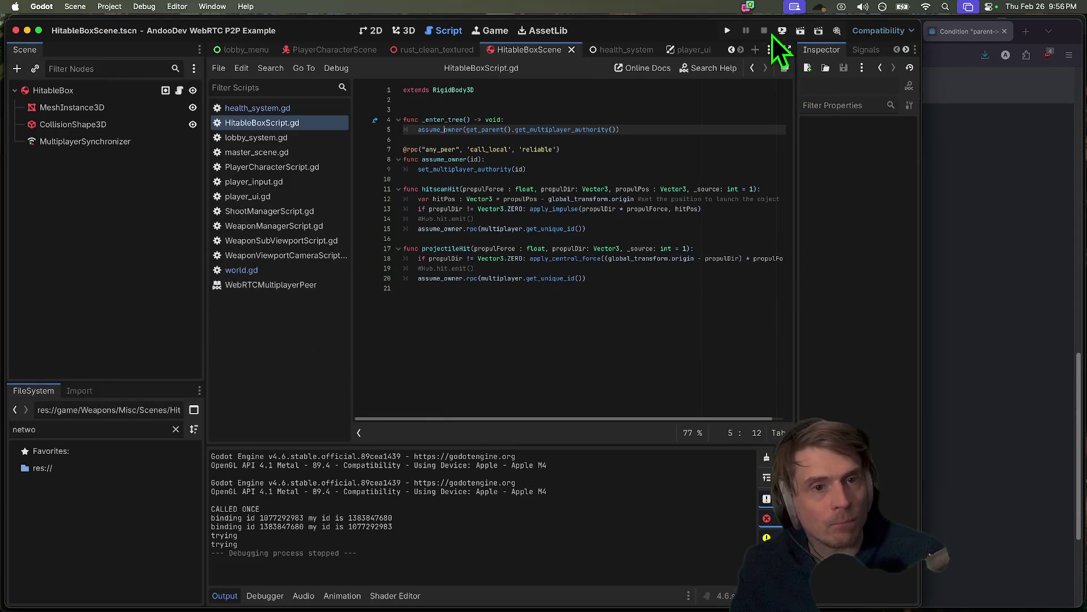
left_click(233, 276)
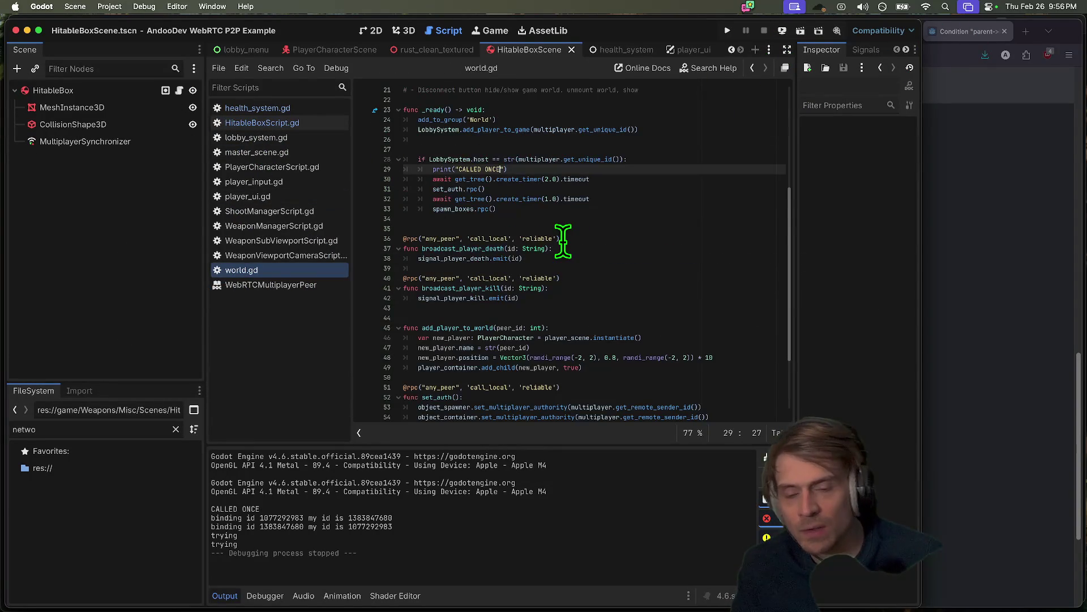
scroll(563, 236, "down", 5)
triple_click(444, 352)
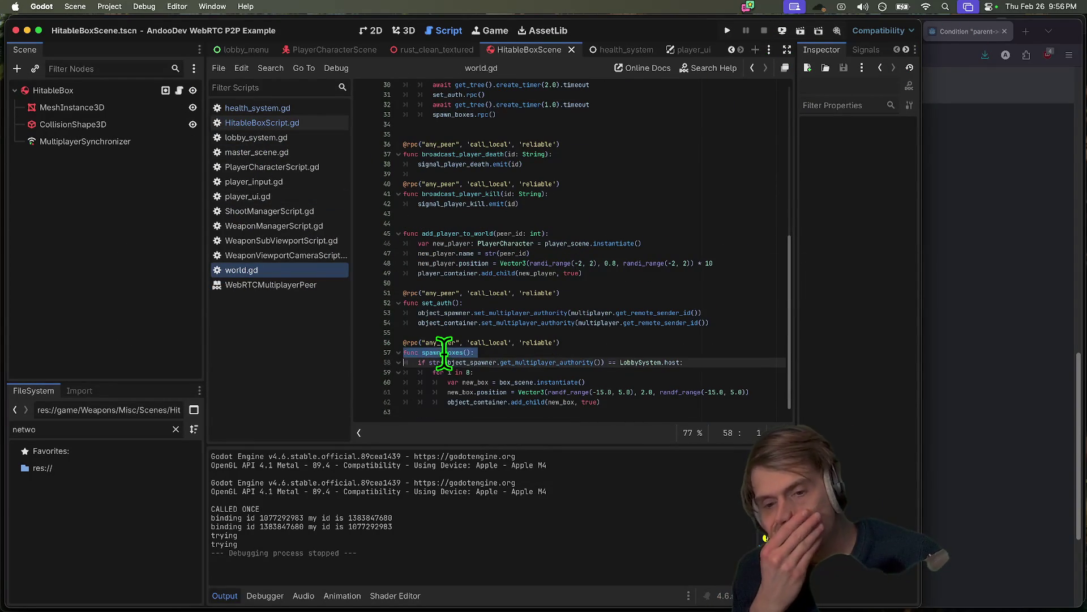
left_click(622, 343)
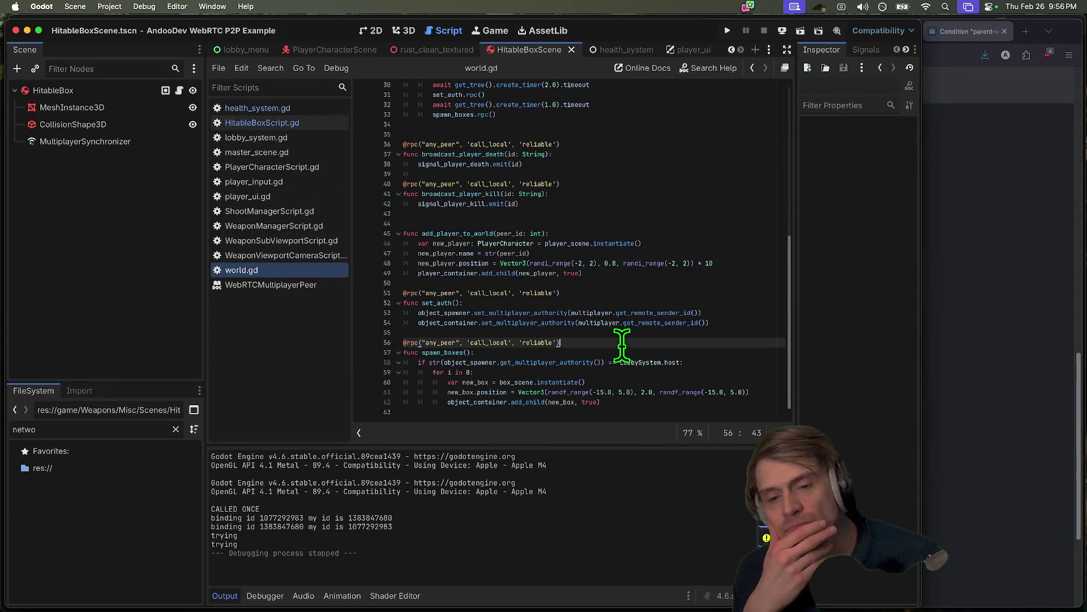
key("shift+Home")
scroll(619, 286, "up", 5)
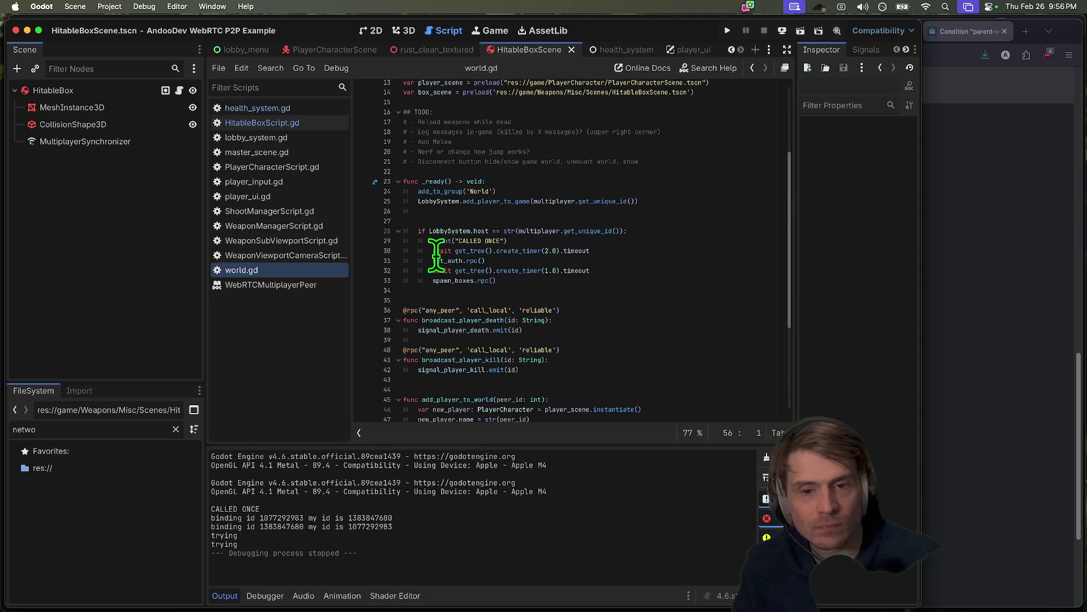
key("ctrl+x")
left_click(488, 280)
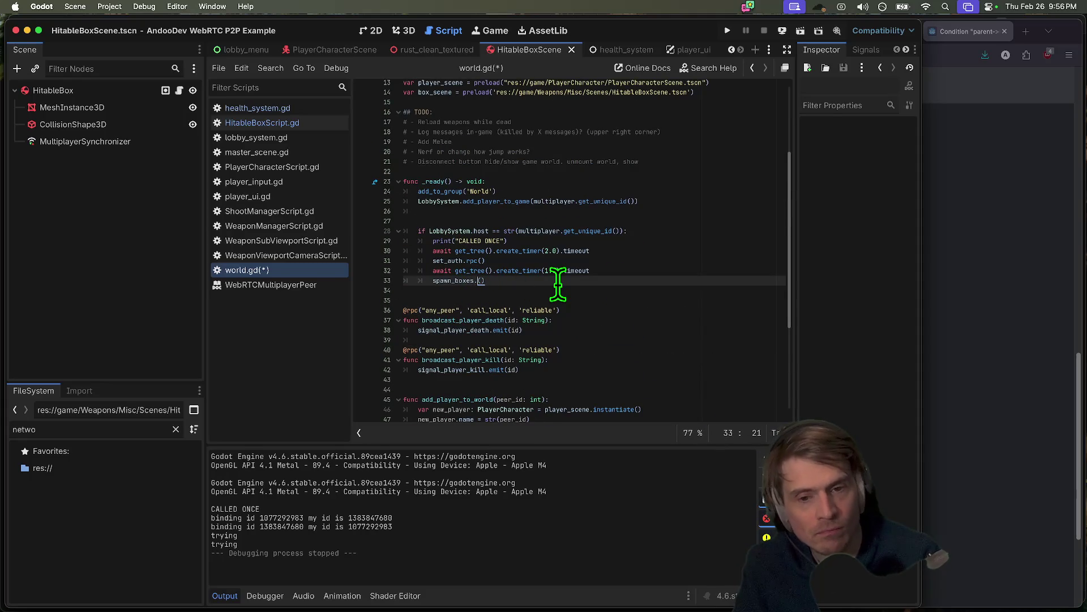
key("BackSpace")
- Save world.gd, run the project, and place the two debug windows top-left and right
scroll(549, 328, "down", 5)
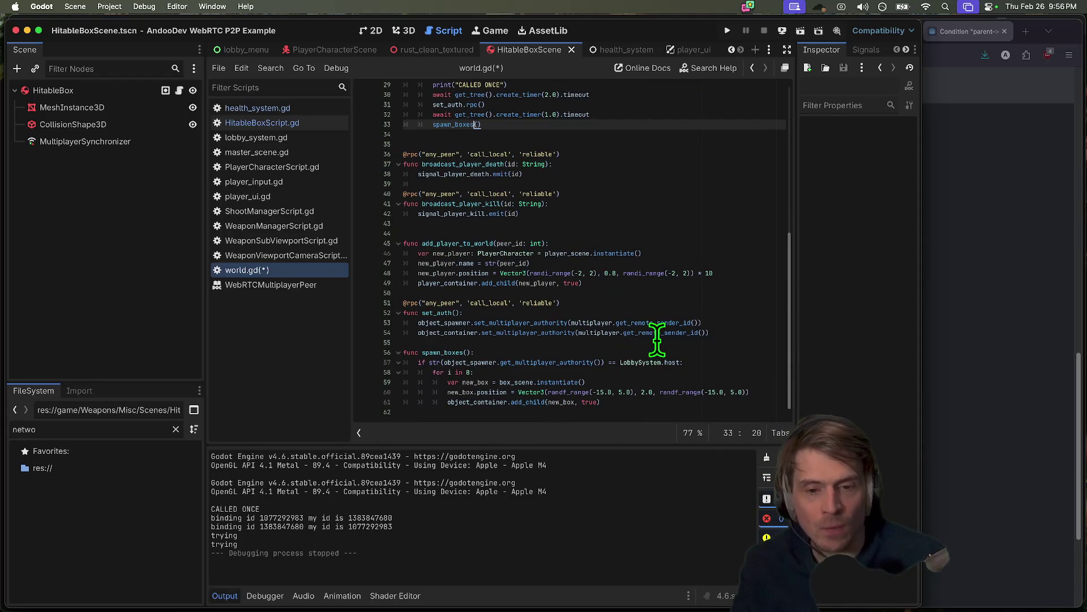
left_click_drag(711, 336, 331, 314)
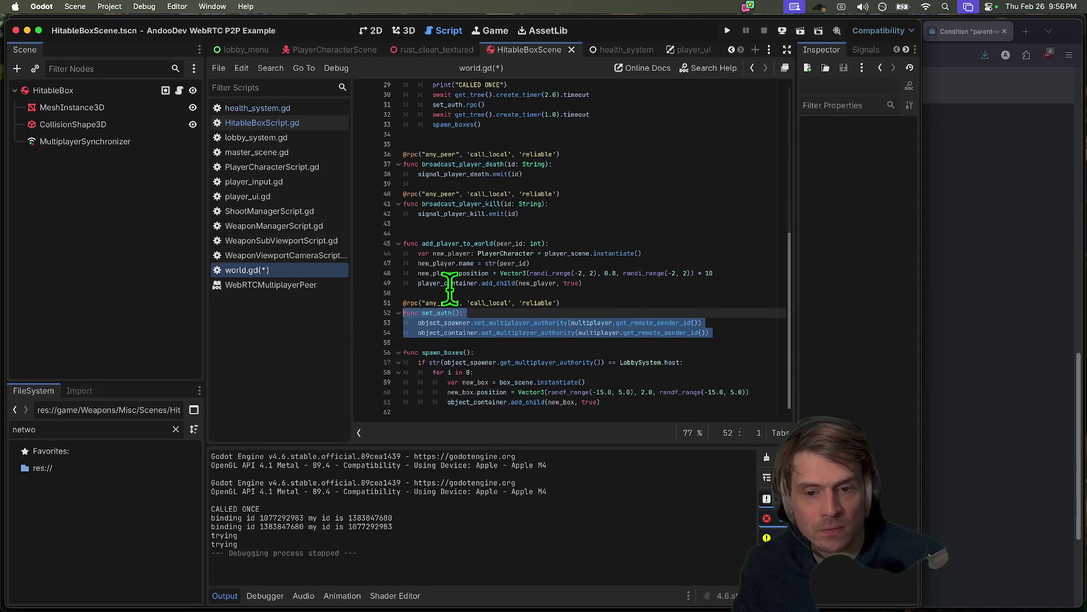
double_click(593, 273)
key("super+b")
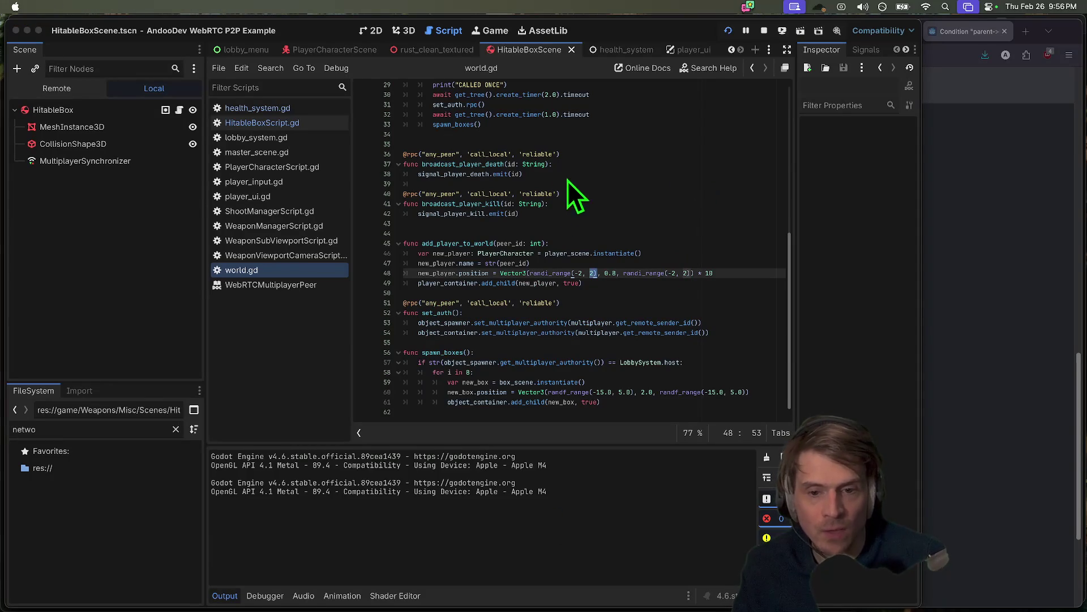
left_click_drag(576, 155, 294, 27)
mouse_move(631, 154)
left_mouse_down()
mouse_move(940, 160)
mouse_move(873, 108)
left_mouse_up()
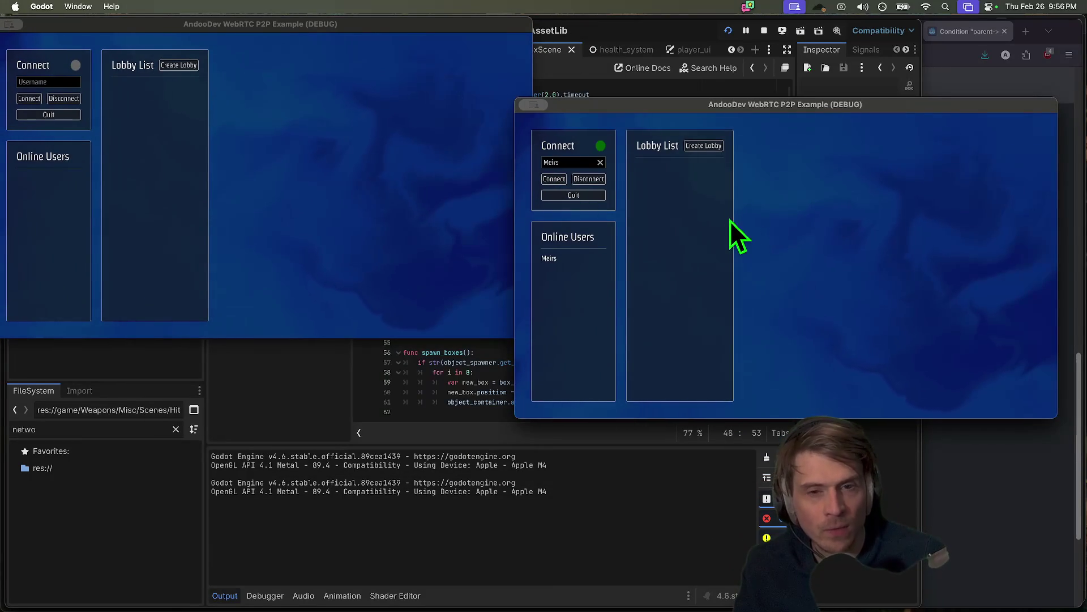
- Create a lobby in the right instance, join it from the left, and start the 3D FPS Demo
left_click(700, 150)
left_click(155, 59)
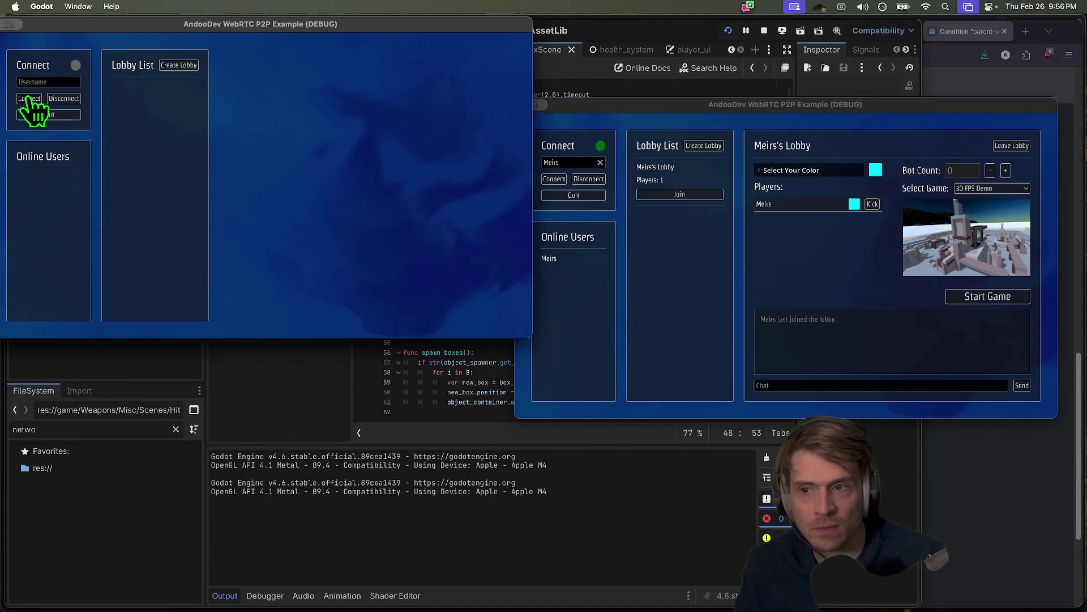
left_click(192, 113)
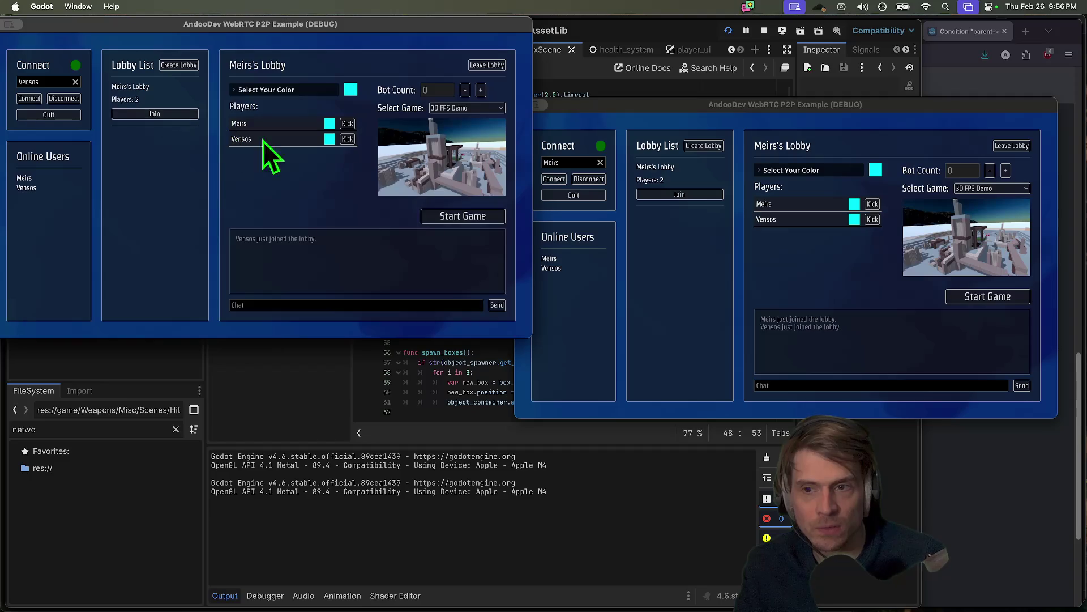
left_click(463, 216)
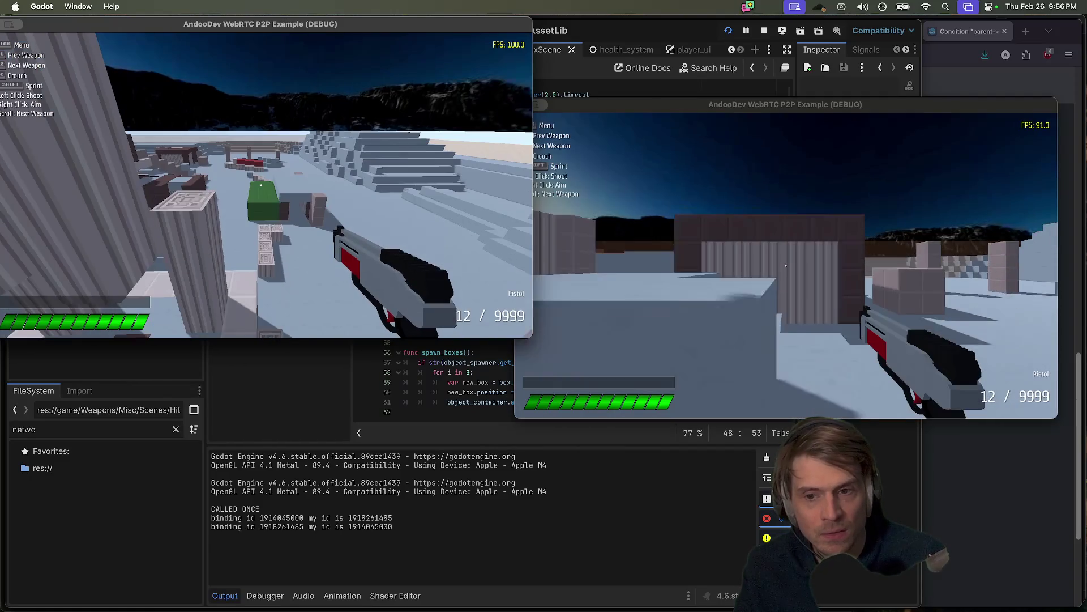
key("Tab")
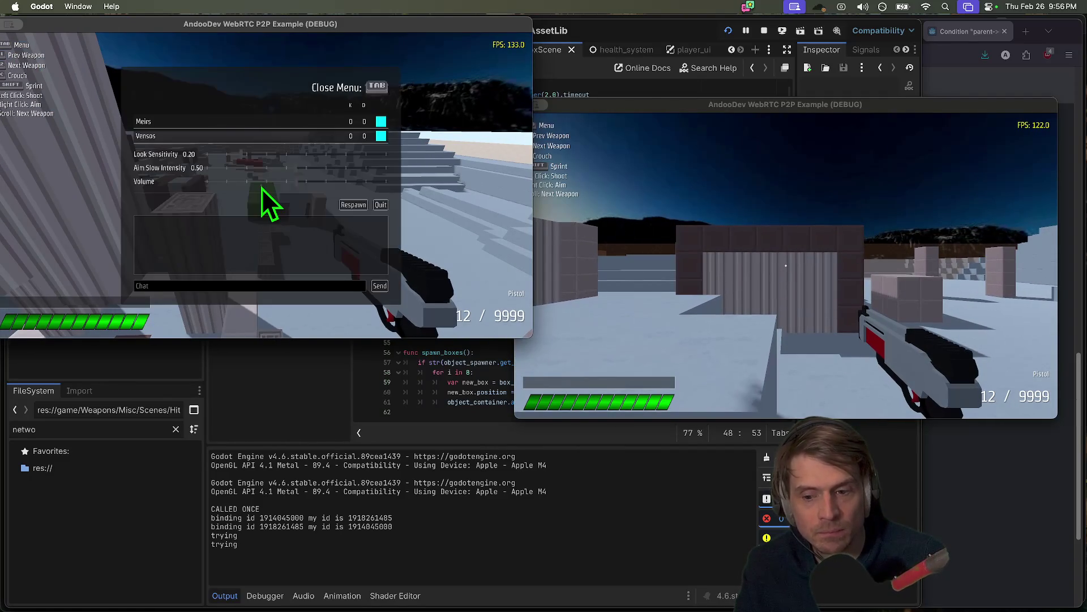
key("Tab")
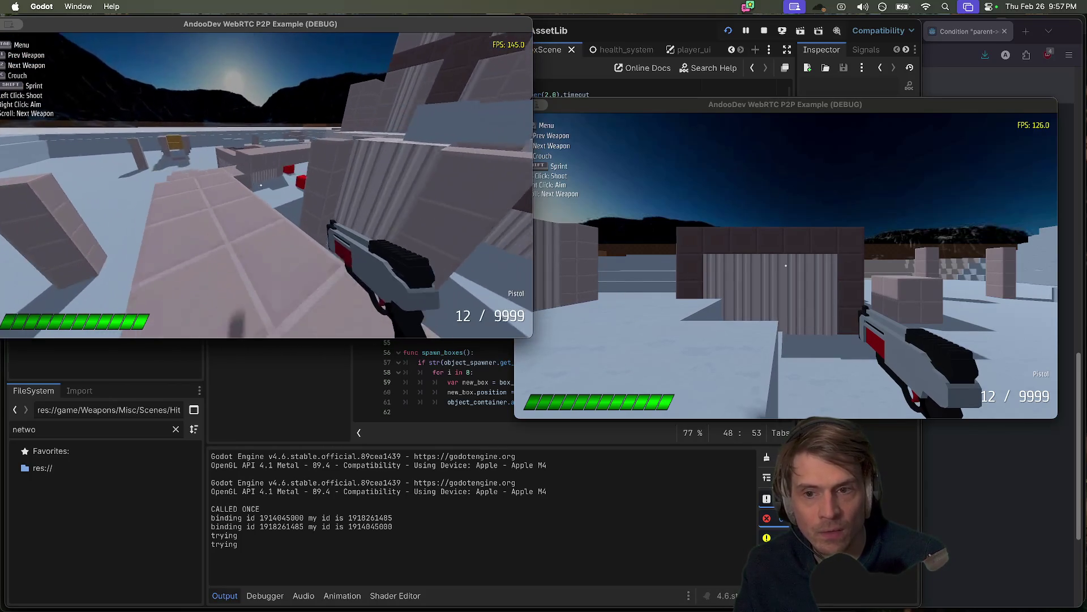
- Walk the right player forward past the crates up to the red boxes
key("Tab")
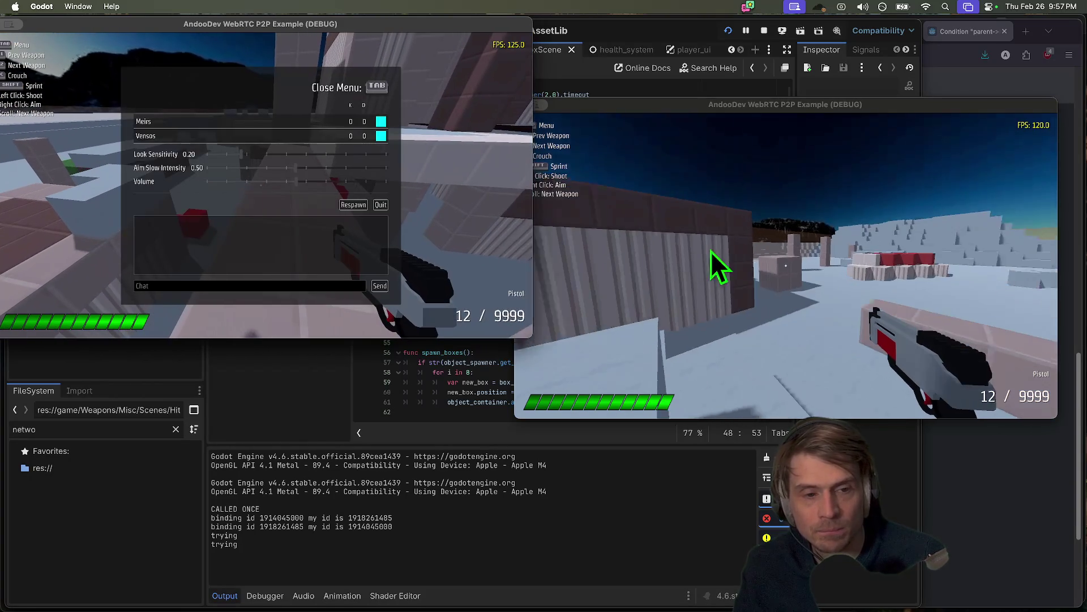
left_click(712, 255)
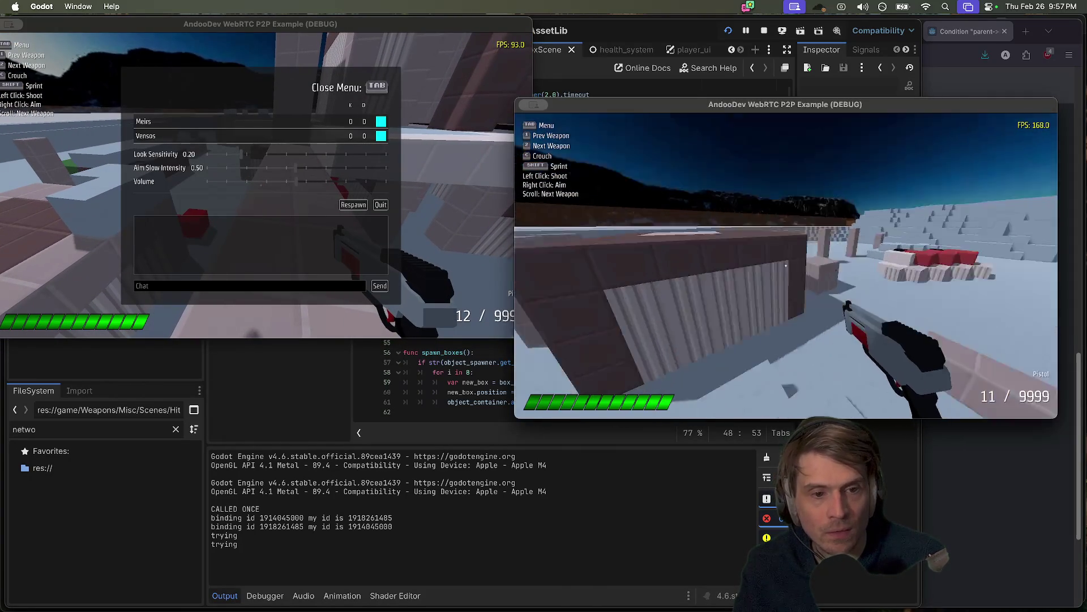
key("w")
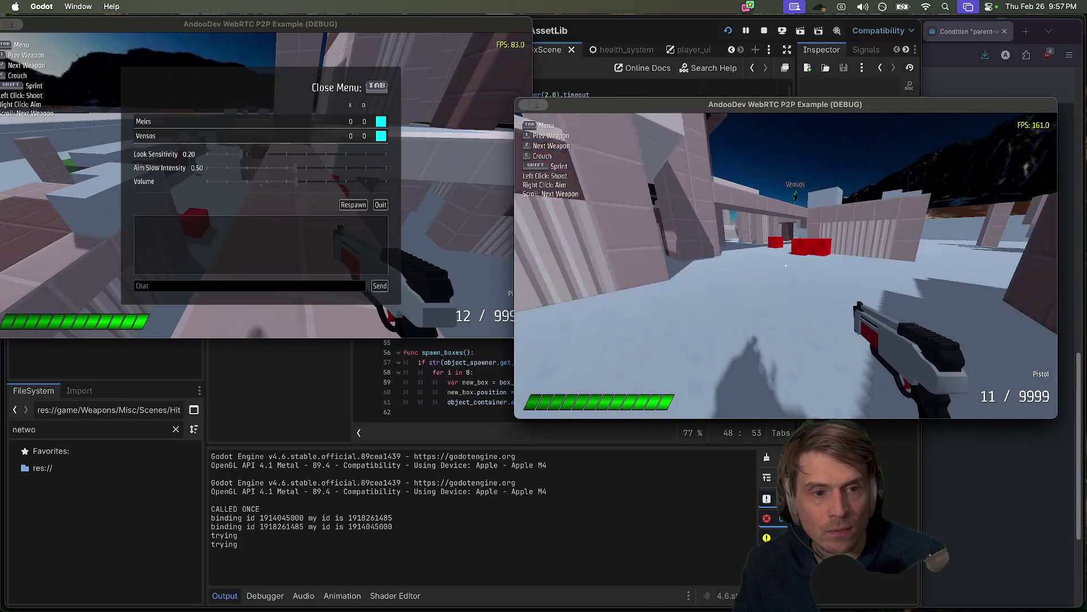
key("w")
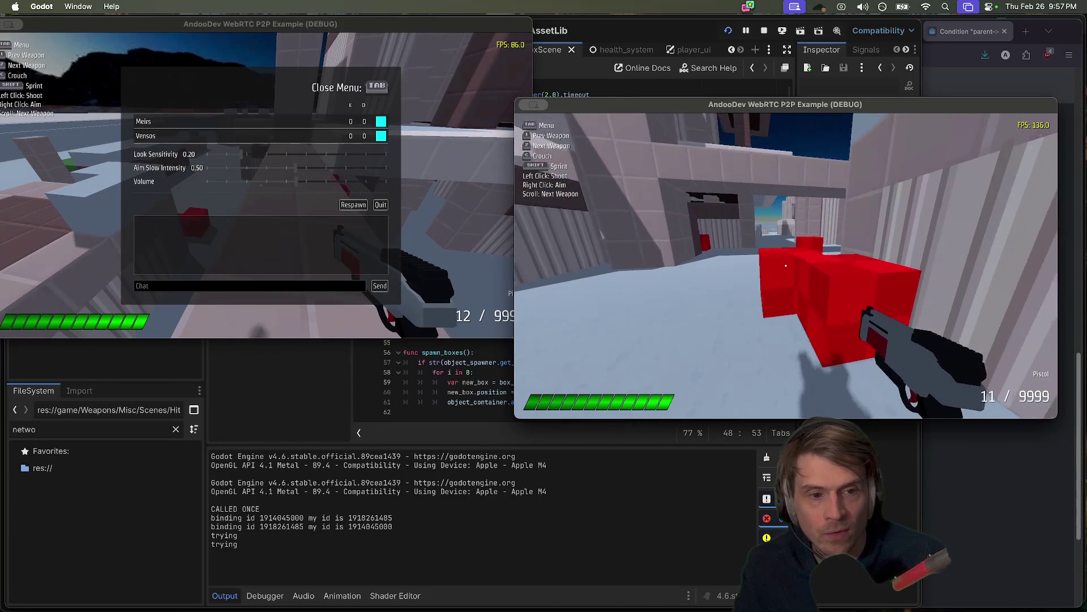
key("Tab")
- Walk the left player close to a red box, then return to the Godot editor
left_click(303, 278)
key("Tab")
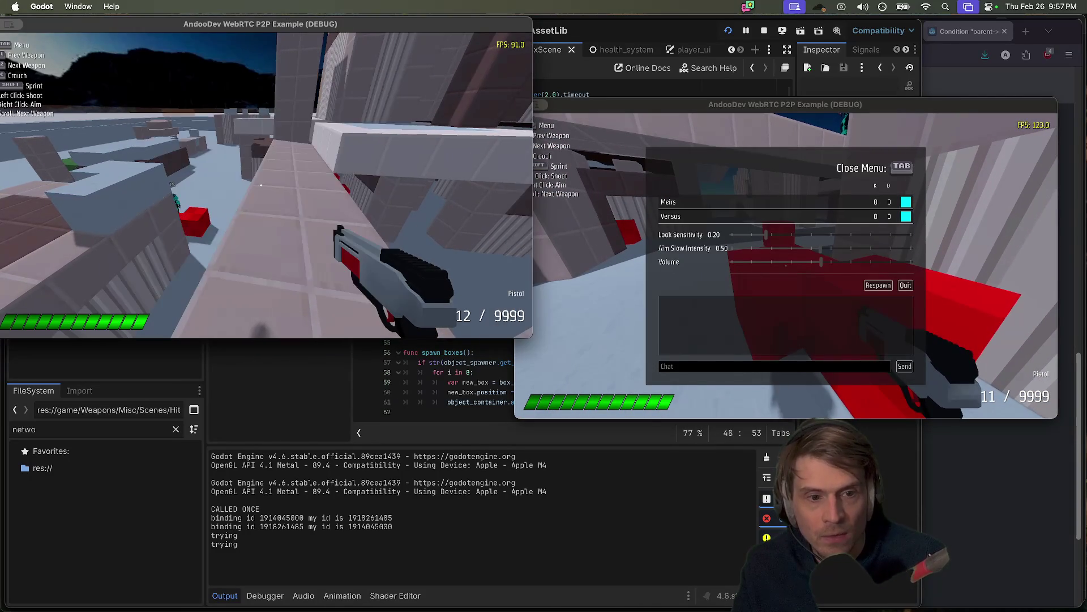
key("w")
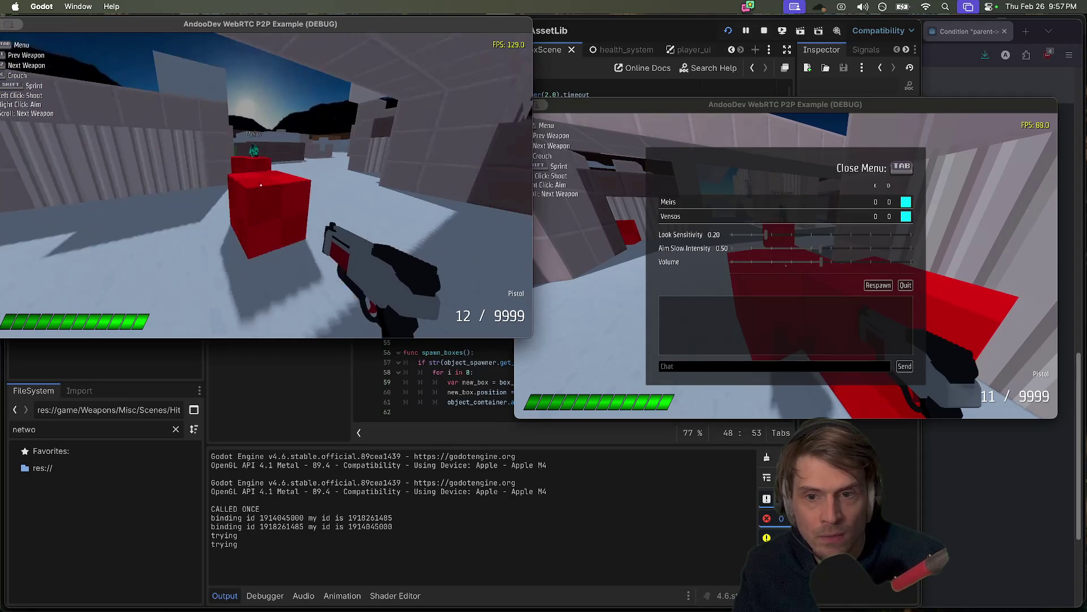
key("w")
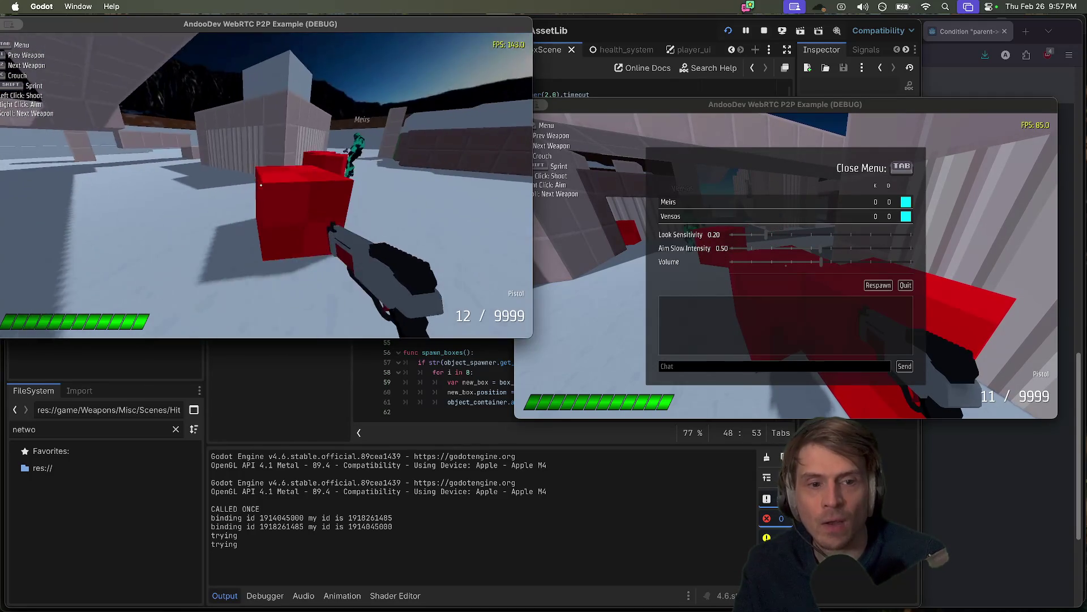
key("w")
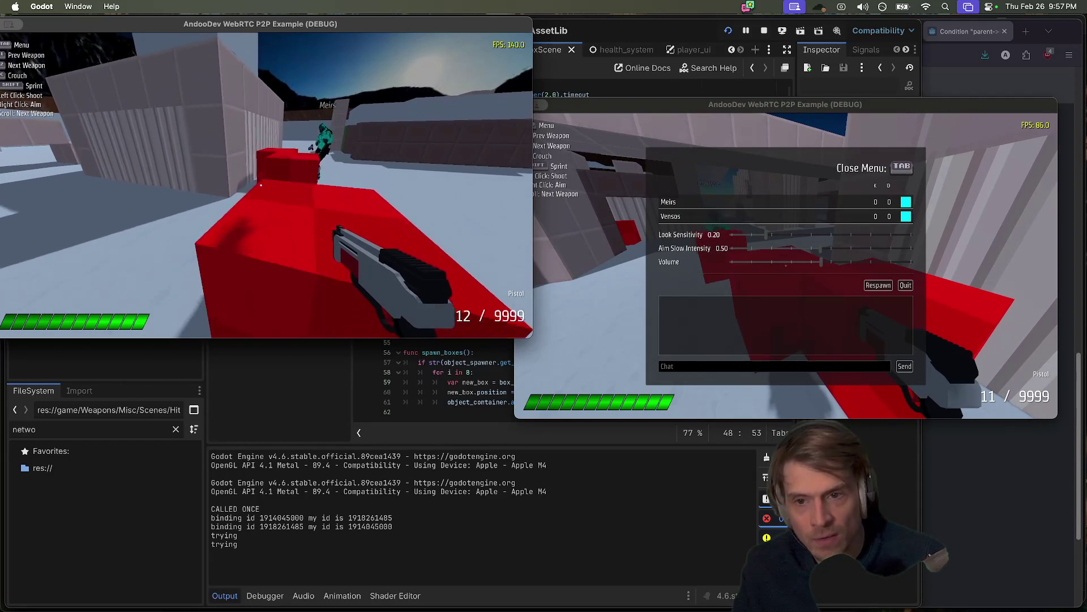
key("w")
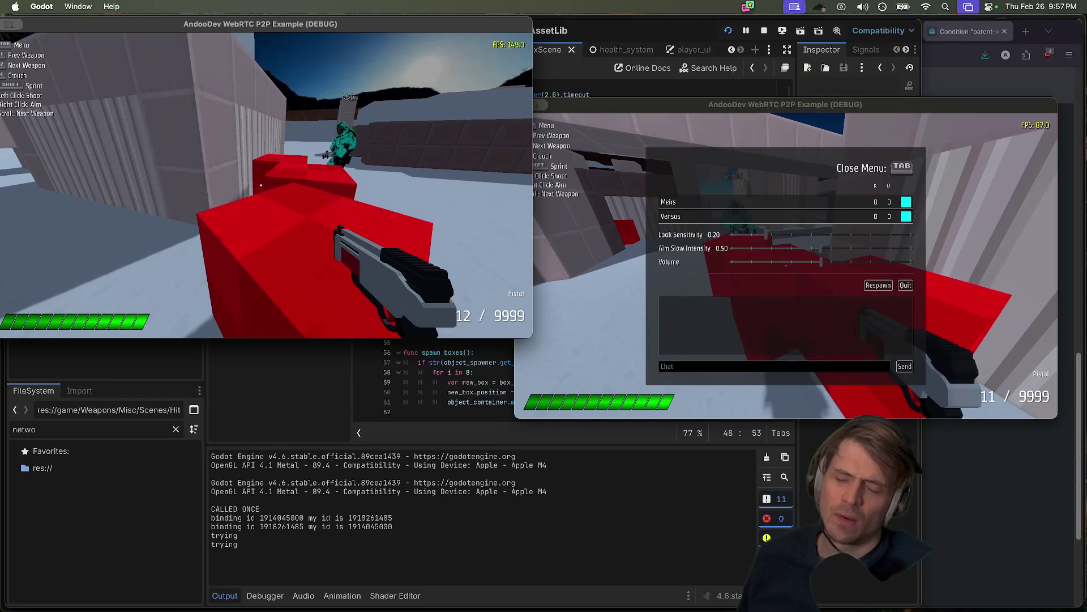
key("super+Tab")
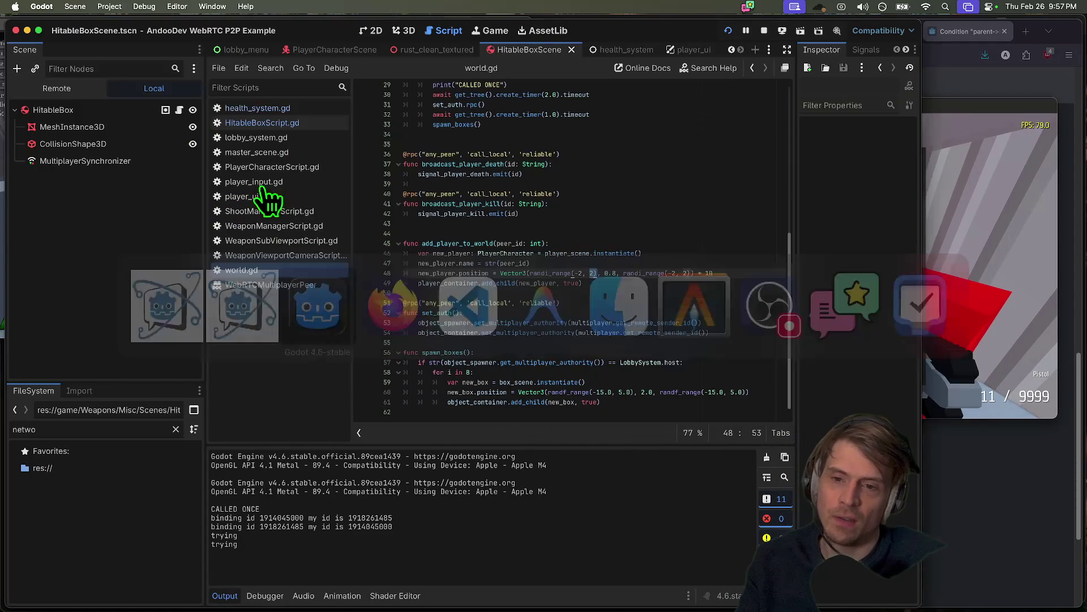
- Select MultiplayerSynchronizer to review the synced position and rotation, and toggle the 3D and Script views
scroll(644, 233, "up", 10)
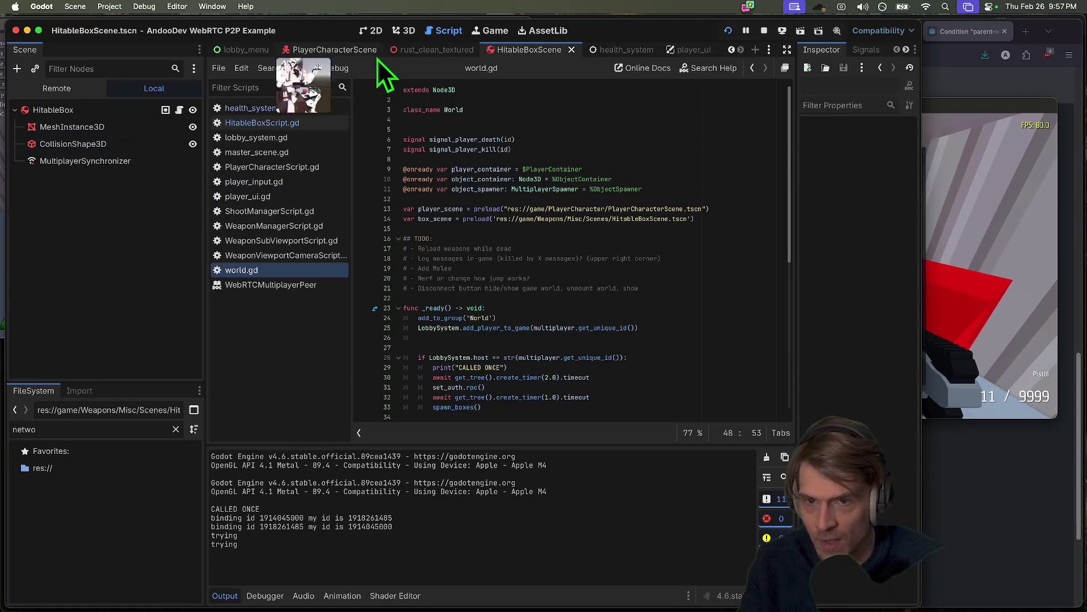
left_click(90, 162)
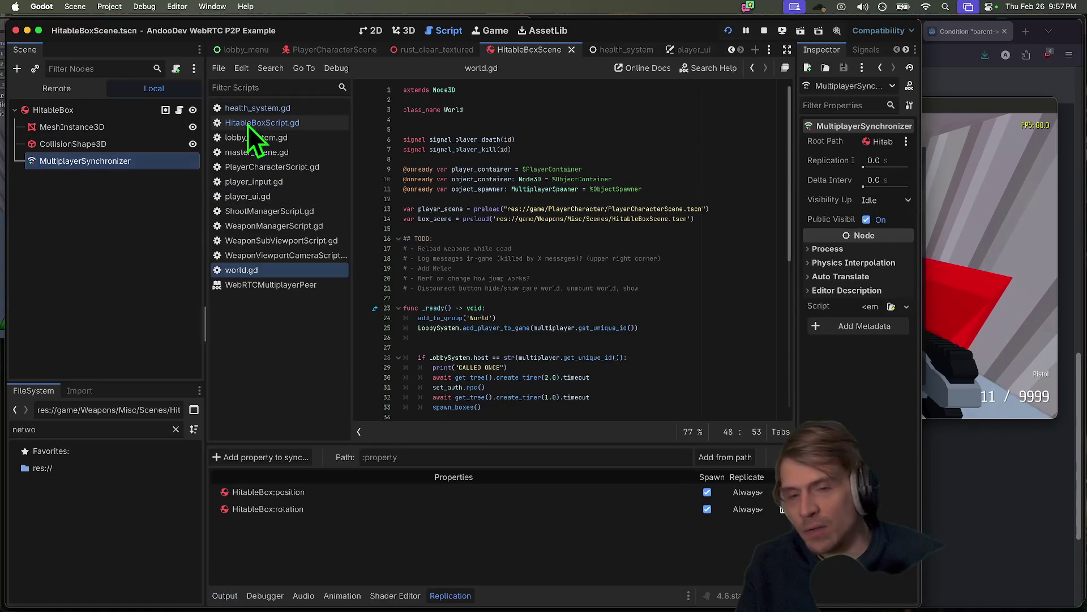
left_click(399, 32)
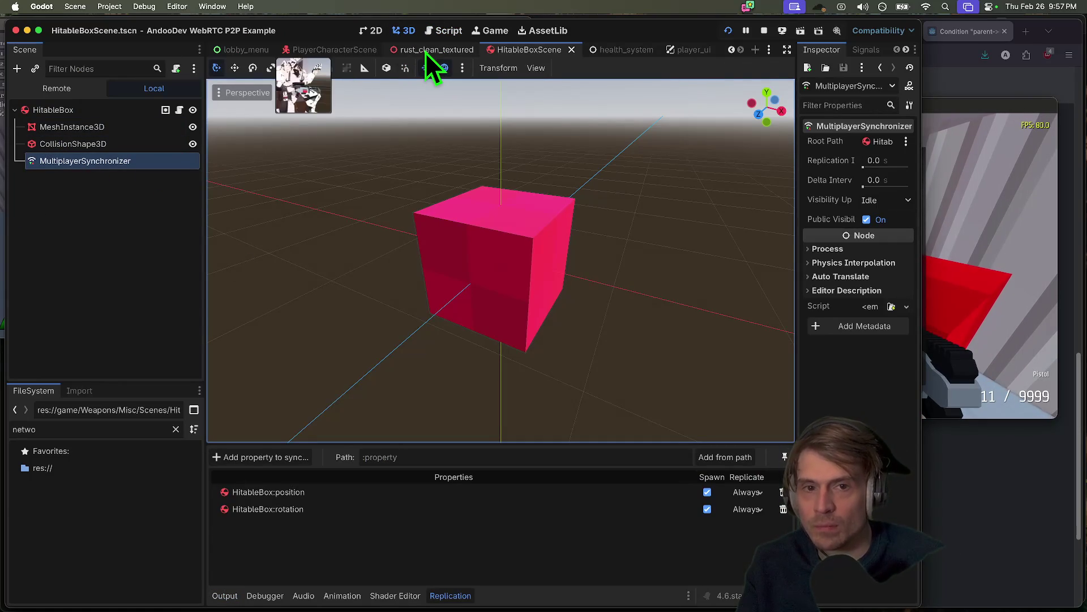
left_click(432, 34)
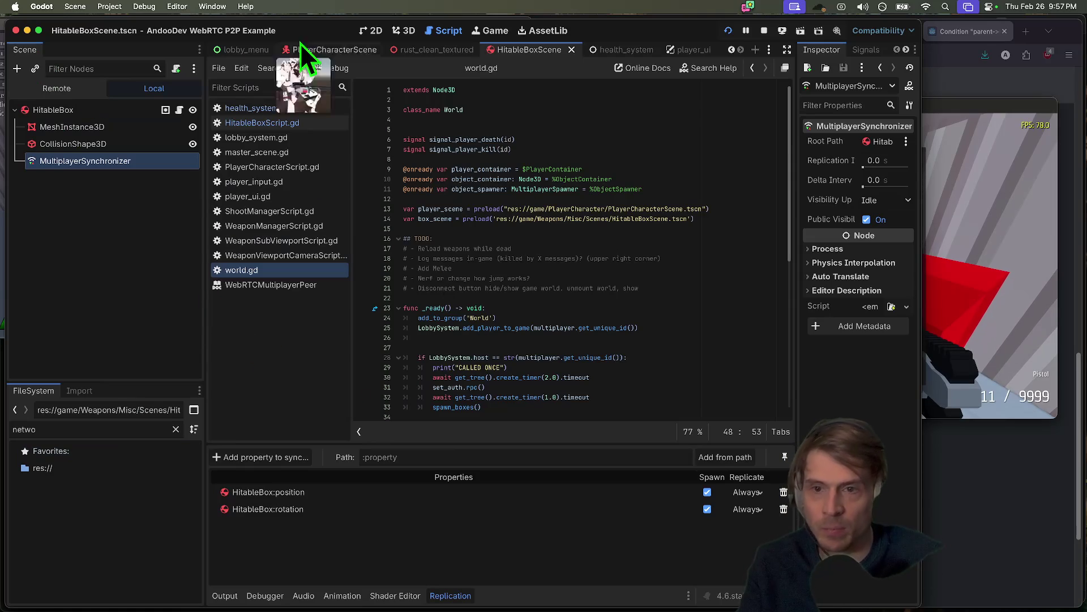
- Open HitableBoxScript.gd and inspect the assume_owner RPC and its call in _enter_tree
left_click(694, 51)
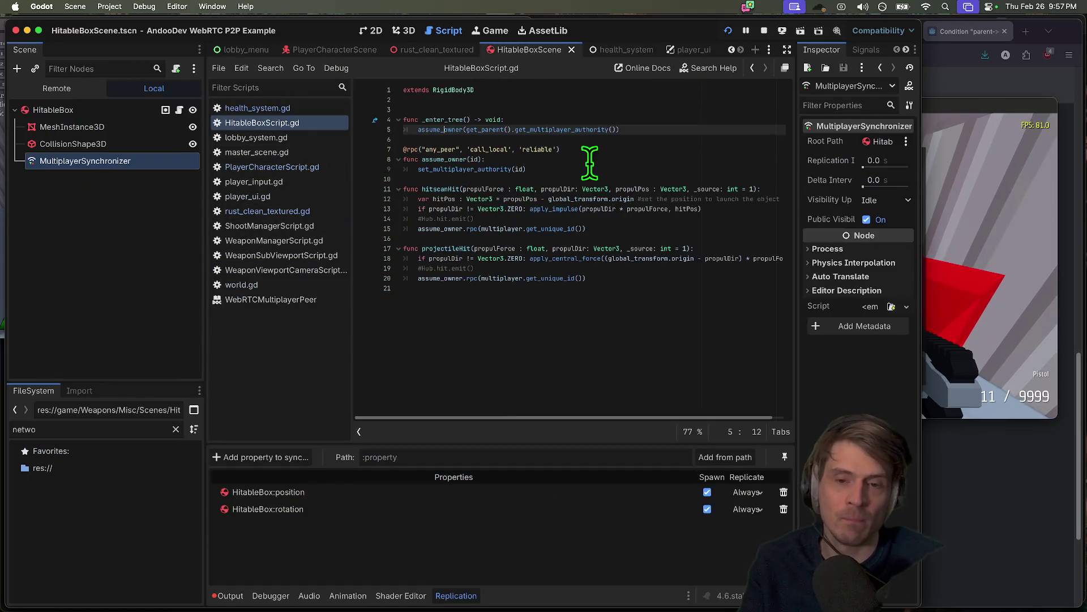
left_click(544, 311)
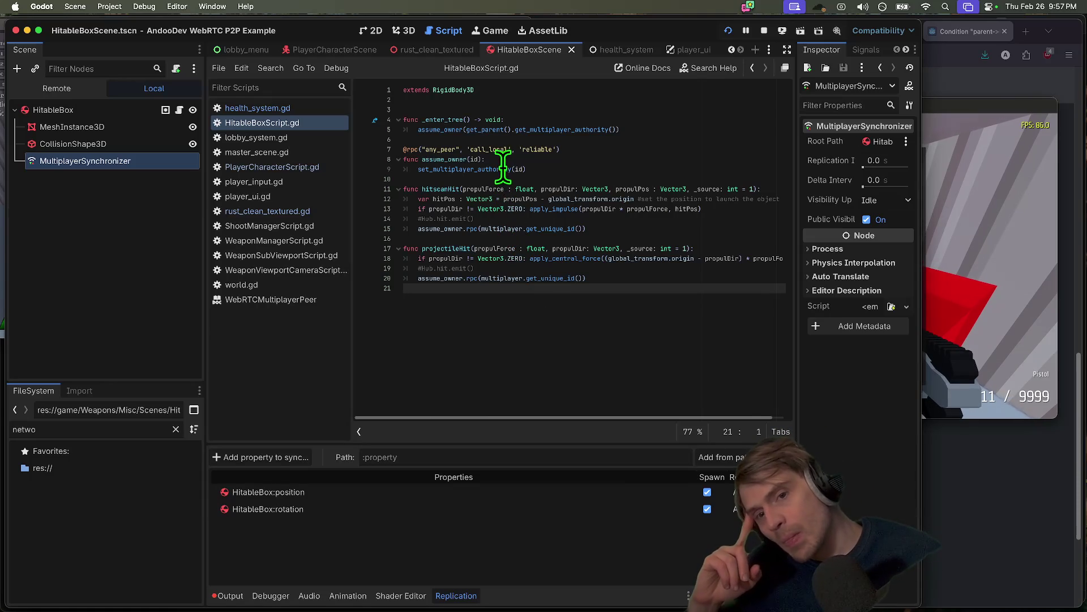
left_click(421, 149)
left_click(439, 129)
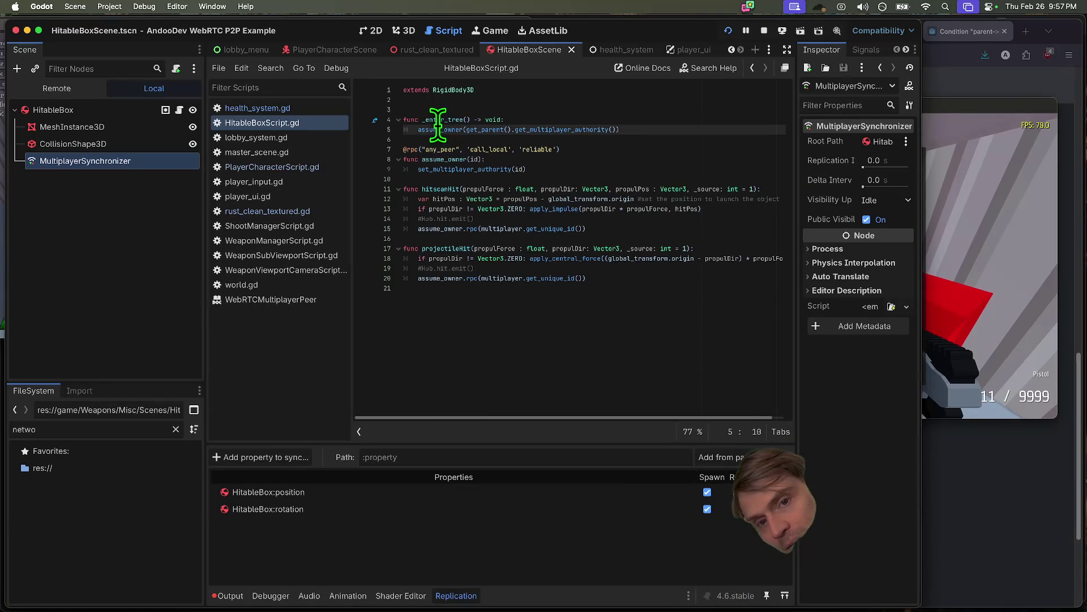
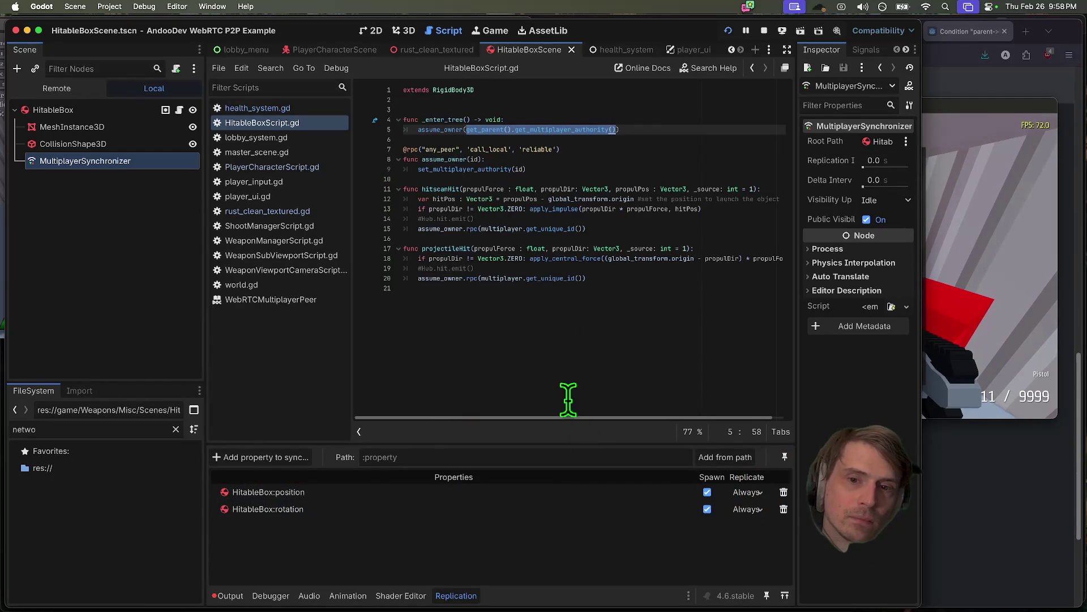
- Review the set_multiplayer_authority(id) line in HitableBoxScript.gd and return to the editor
left_click(611, 305)
triple_click(602, 170)
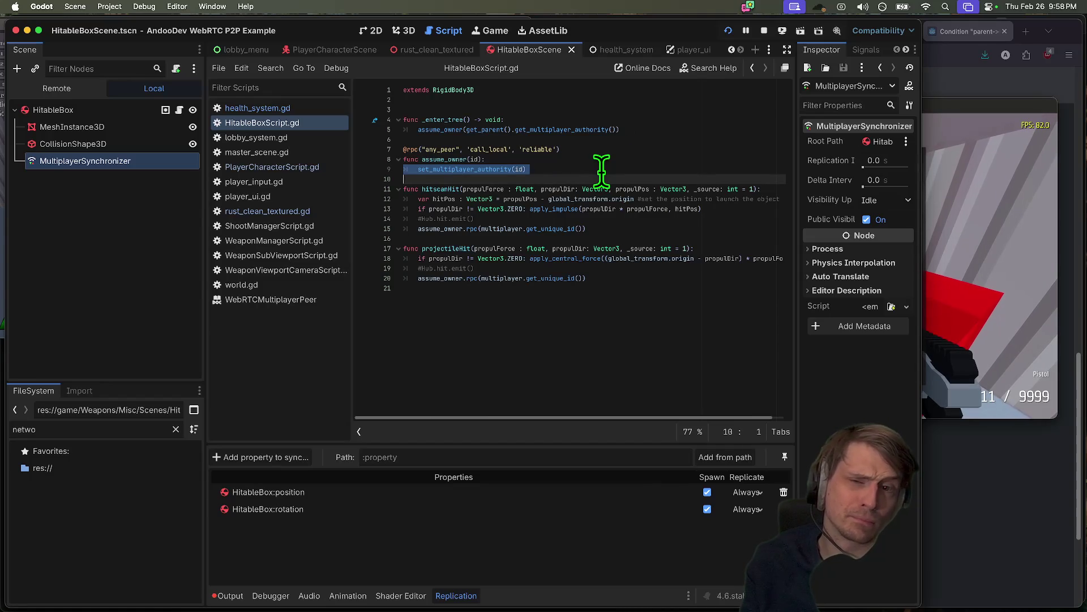
left_click(623, 322)
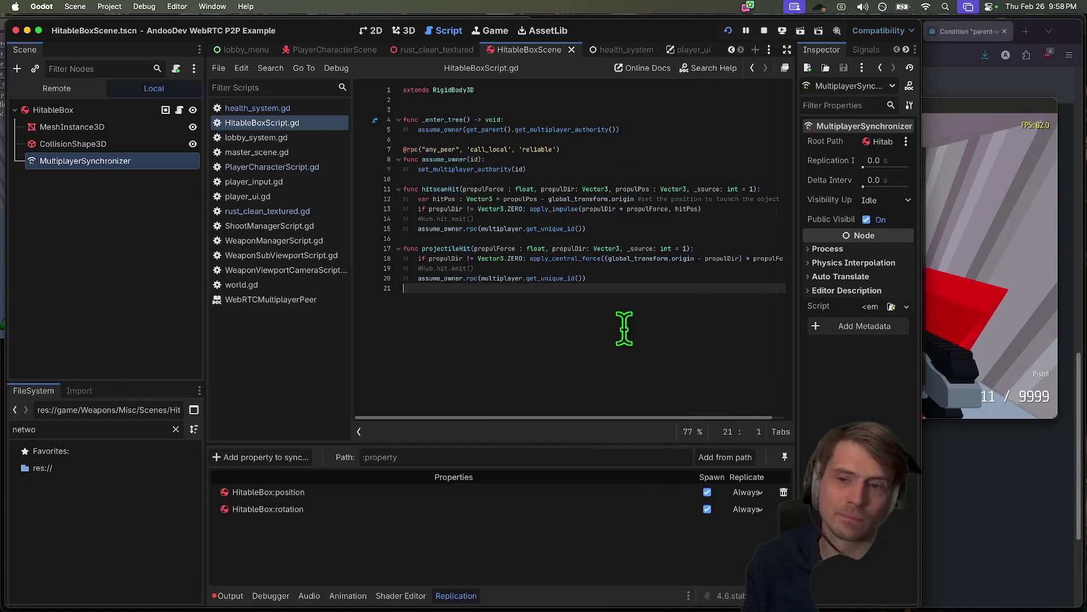
key("super+Tab")
key("super+Tab")
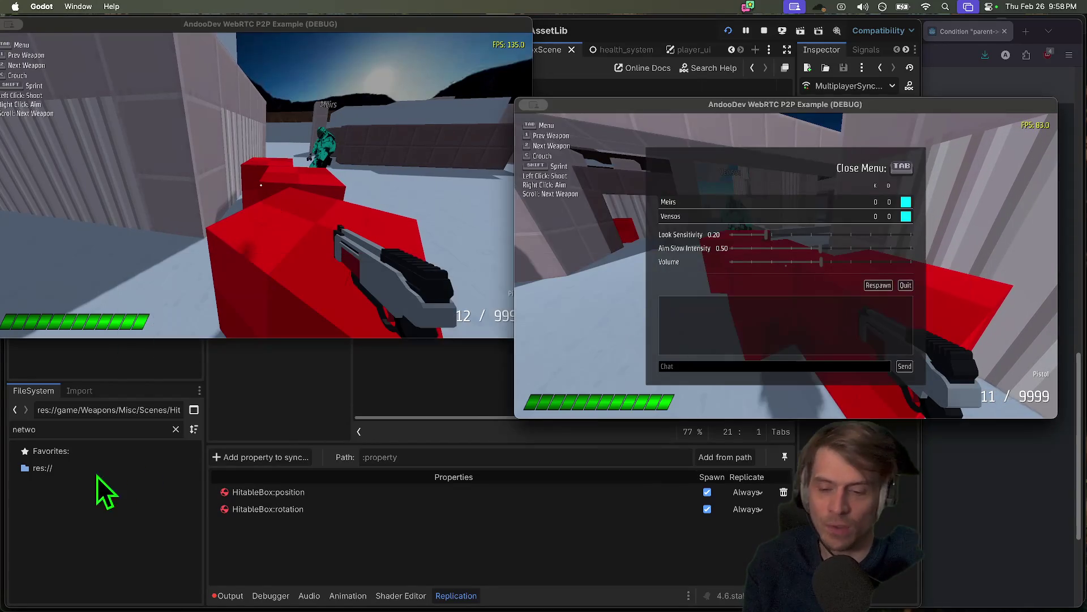
left_click(99, 488)
- Clear the Output log, save the scene, and stop the running game
left_click(240, 592)
scroll(457, 535, "up", 10)
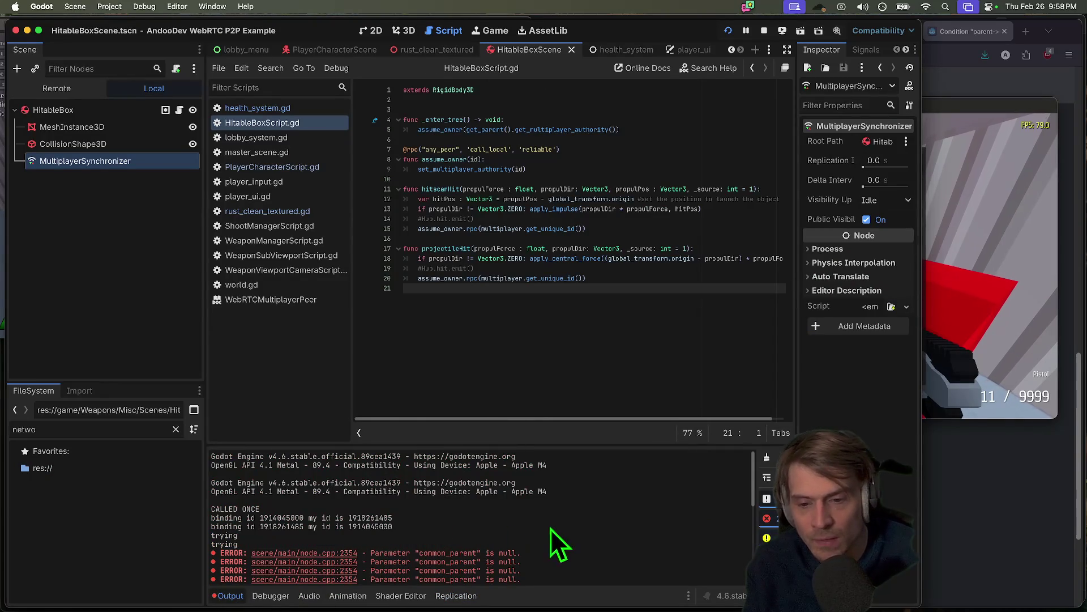
left_click(767, 457)
key("super+s")
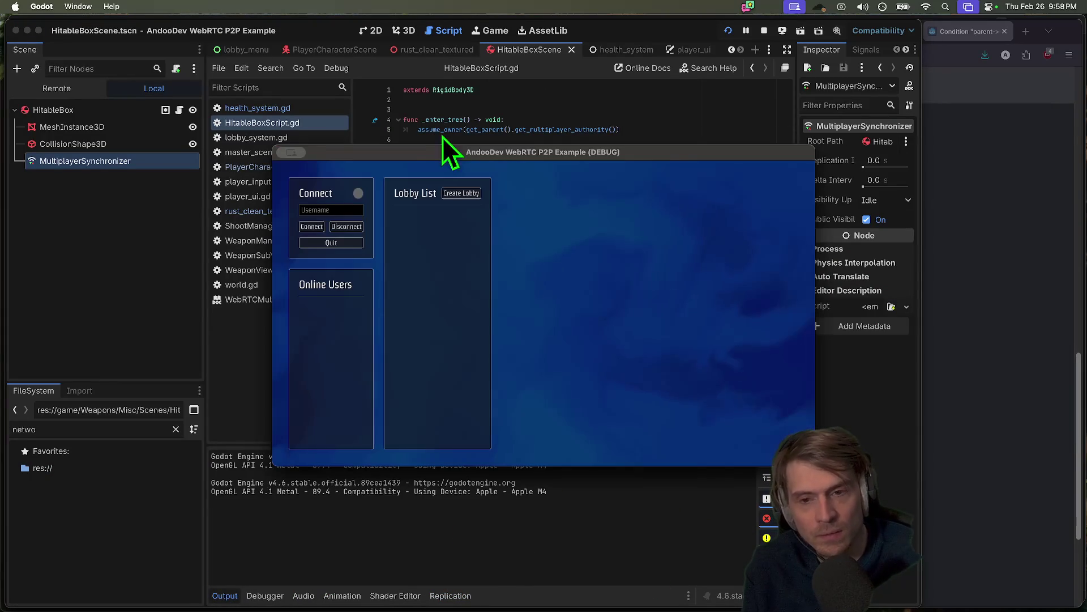
left_click(764, 31)
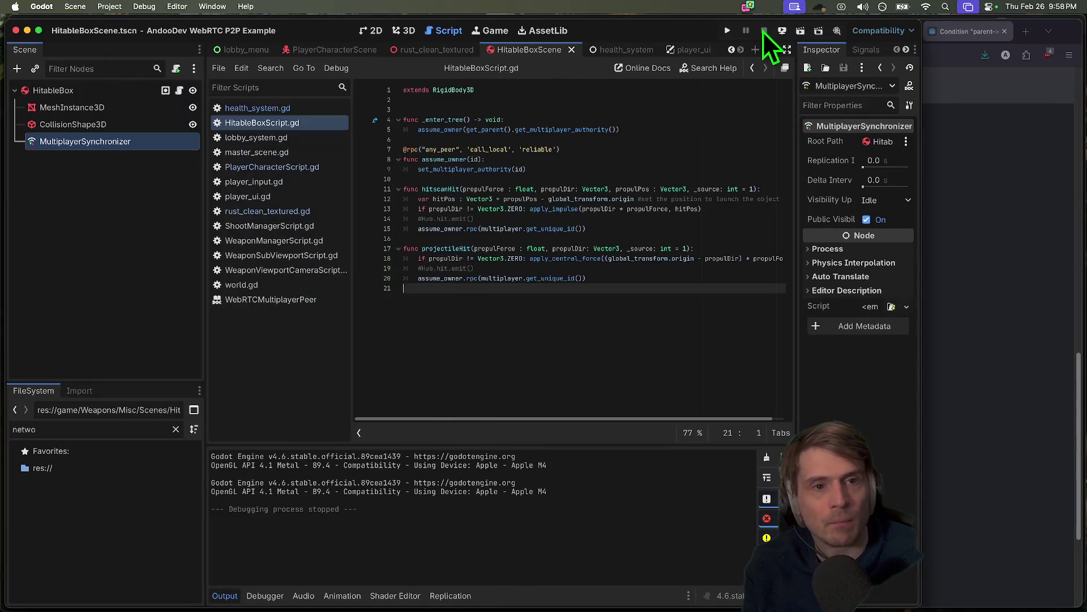
- Confirm Customize Run Instances with multiple instances enabled at 2, then run the project
left_click(109, 6)
mouse_move(142, 5)
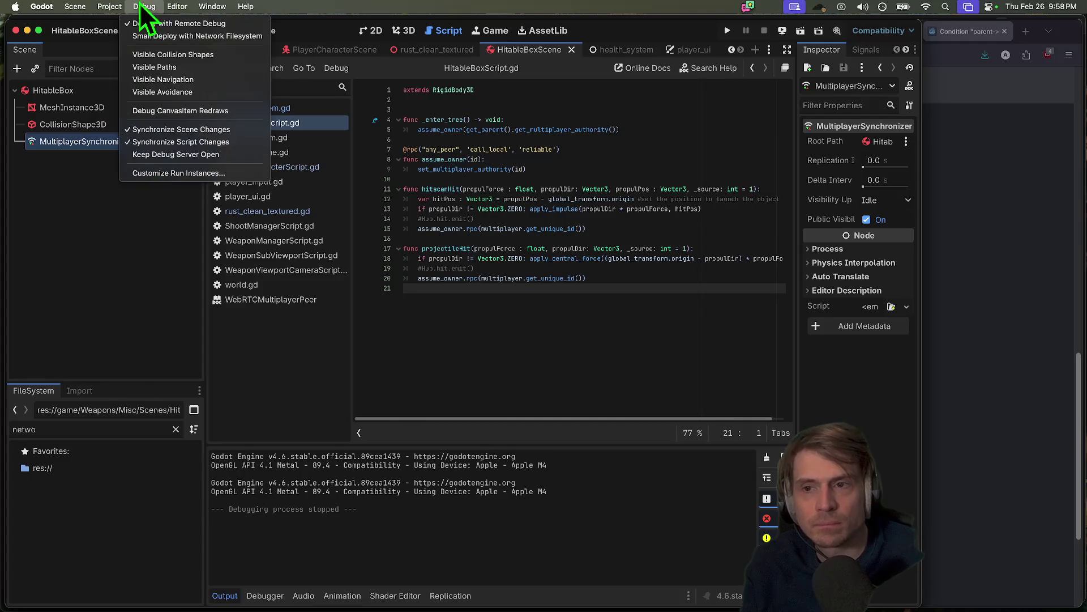
left_click(165, 176)
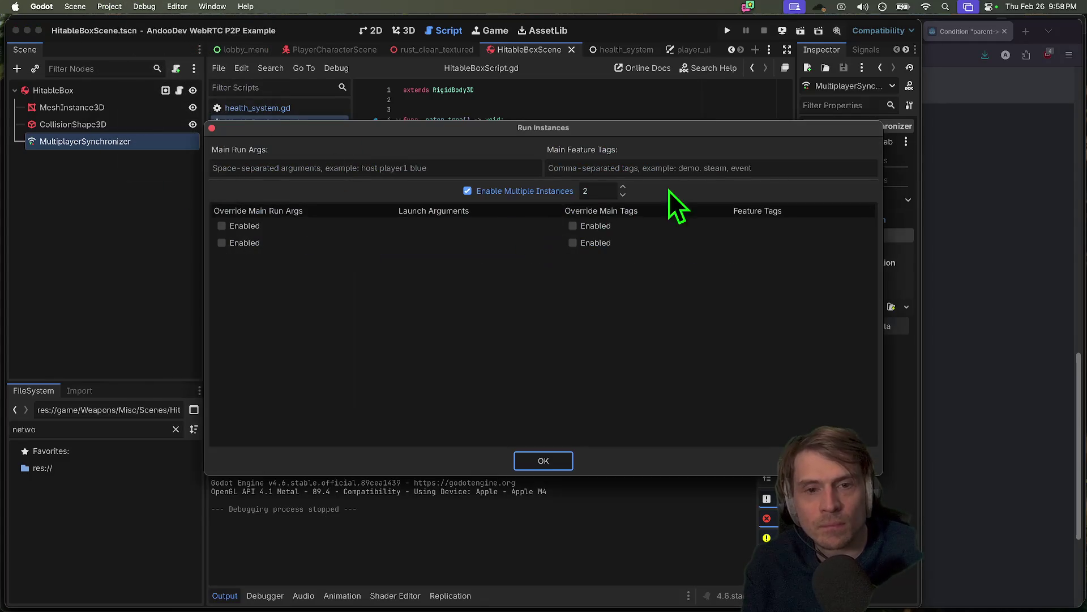
left_click(550, 461)
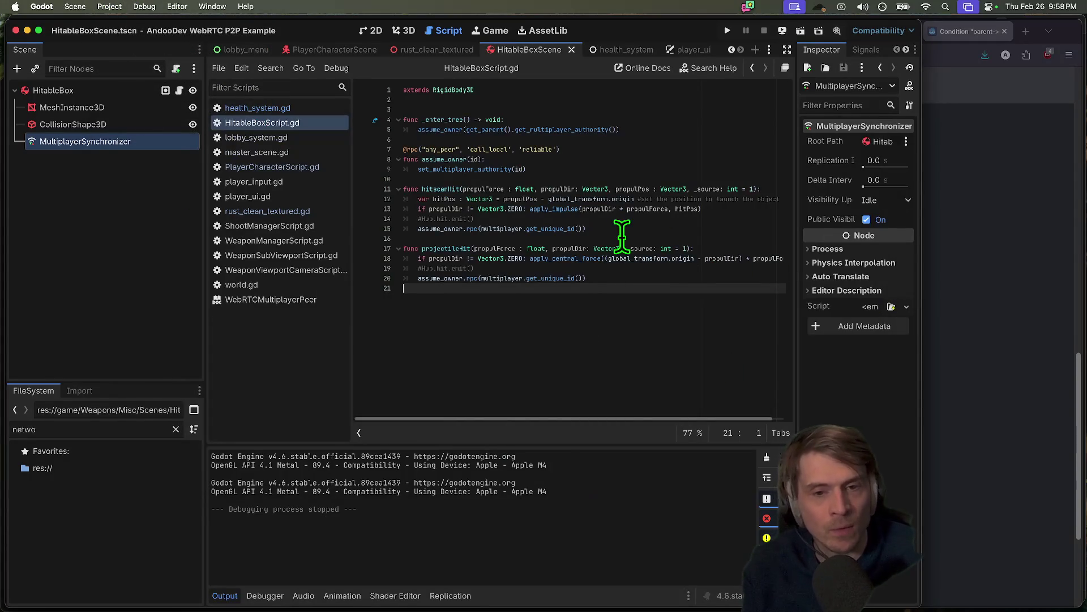
key("super+b")
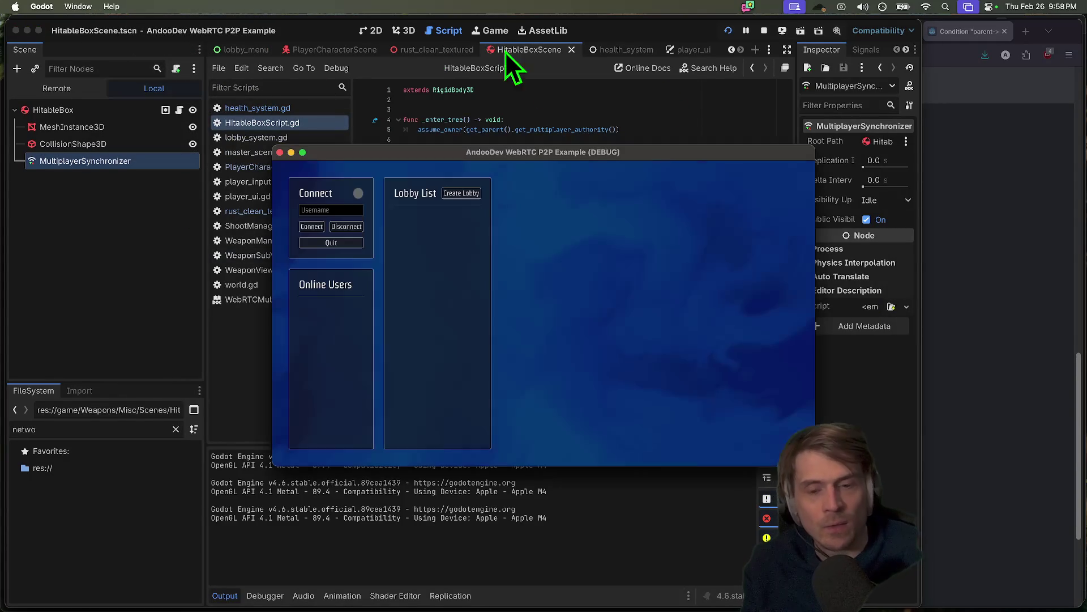
- Arrange the three game windows, create a lobby in one, and join it from the other two
left_click_drag(509, 151, 249, 131)
left_click(338, 129)
mouse_move(480, 160)
left_mouse_down()
mouse_move(624, 129)
mouse_move(800, 47)
left_mouse_up()
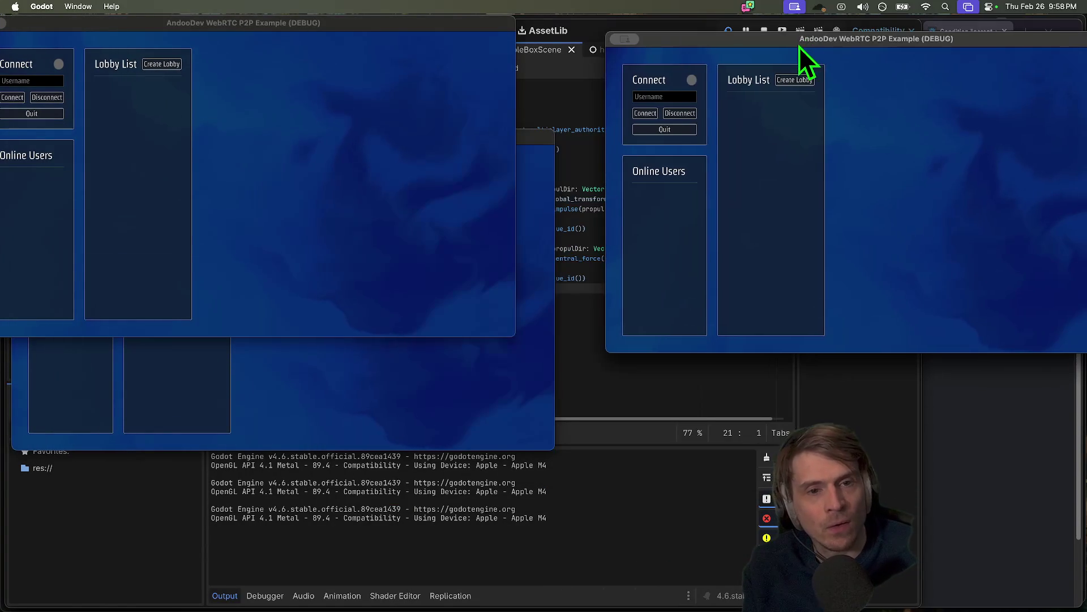
left_click(793, 80)
left_click_drag(210, 20, 270, 22)
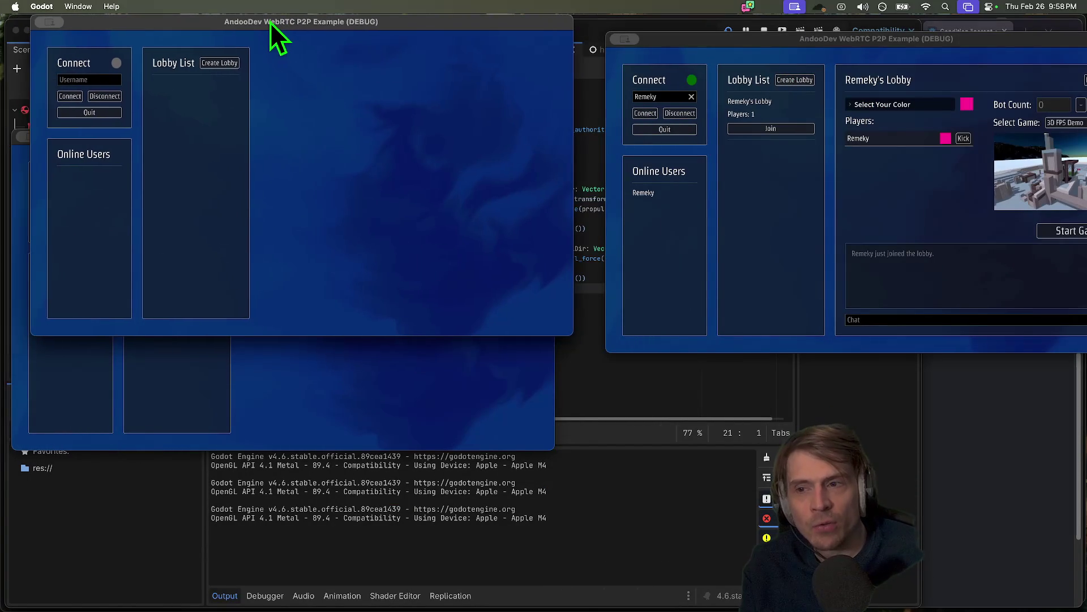
left_click(204, 113)
left_click(85, 343)
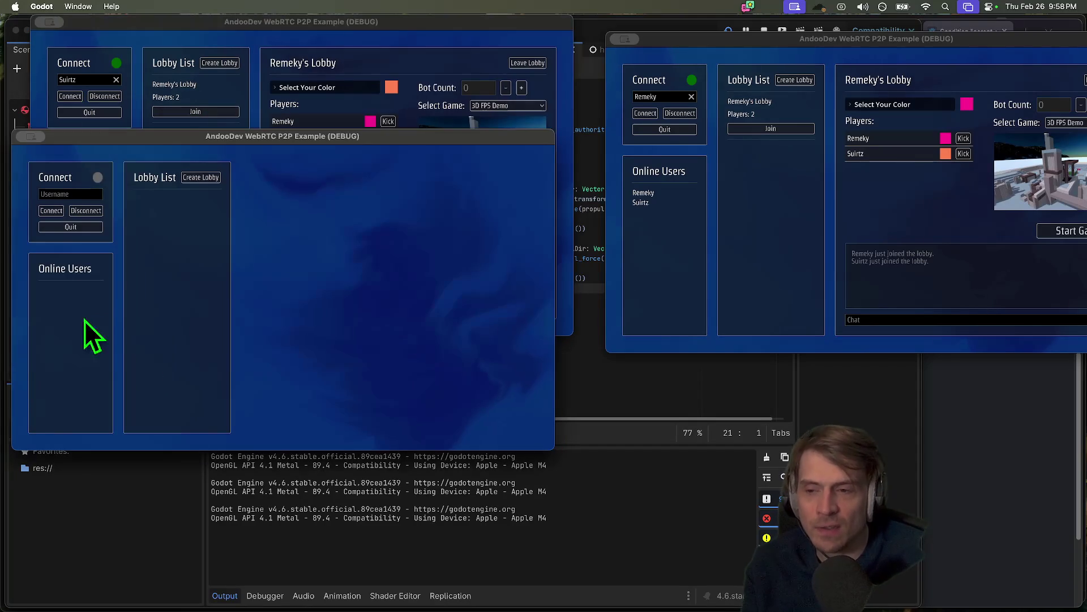
left_click(176, 226)
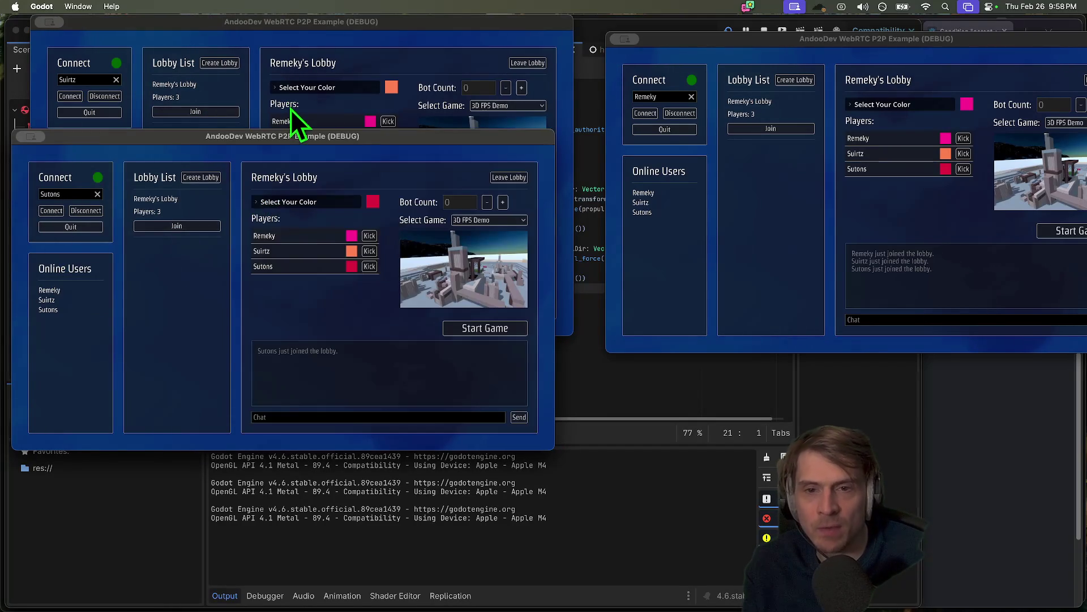
left_click(290, 109)
- Start the match and play across the windows, toggling each game's Tab menu
left_click(1058, 229)
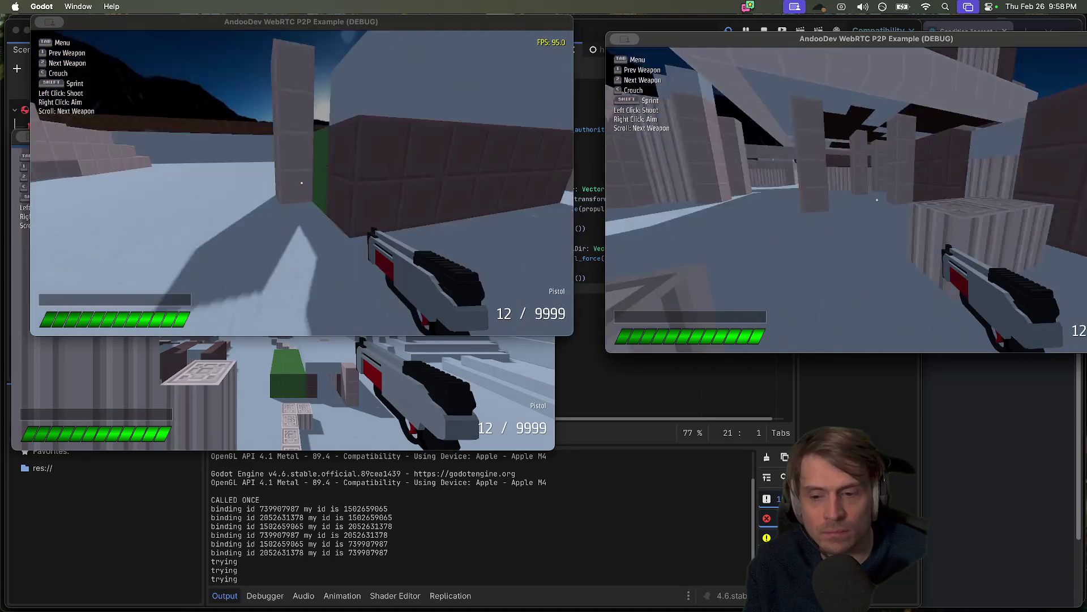
key("Tab")
left_click(287, 236)
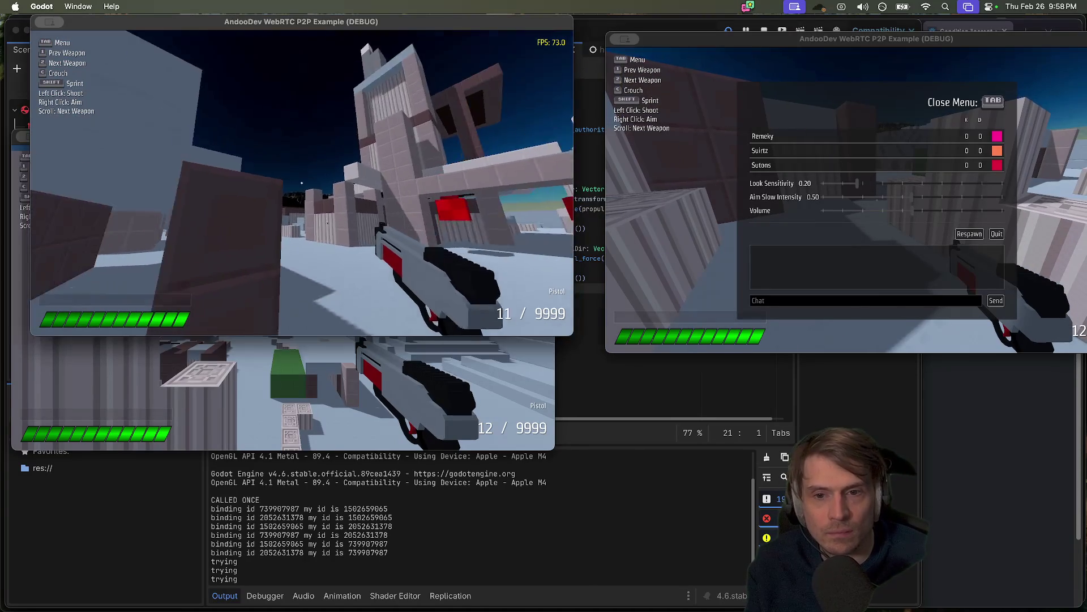
key("Tab")
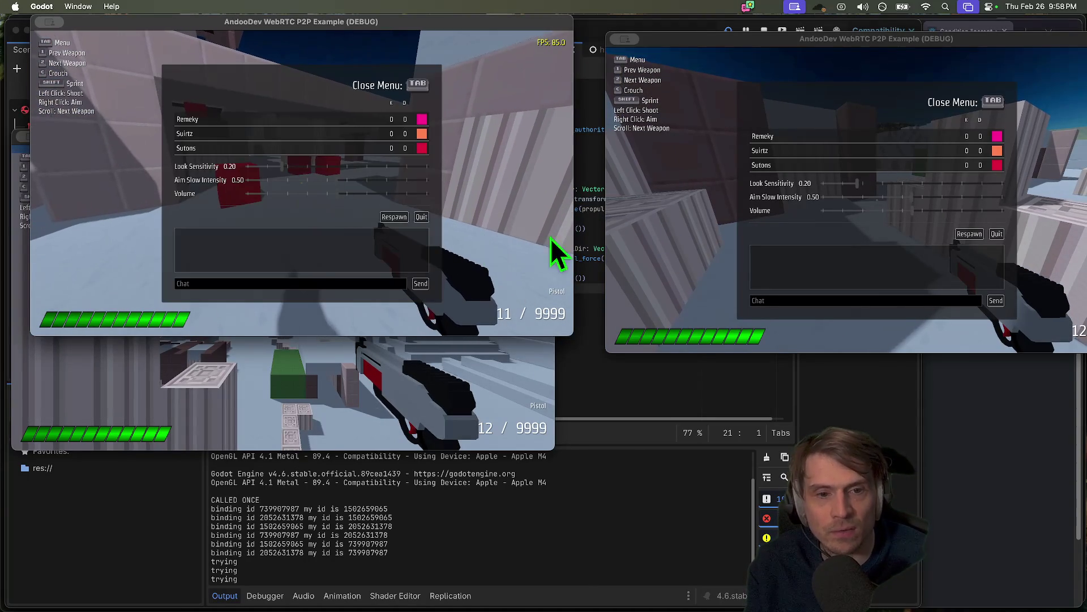
left_click(651, 255)
key("Tab")
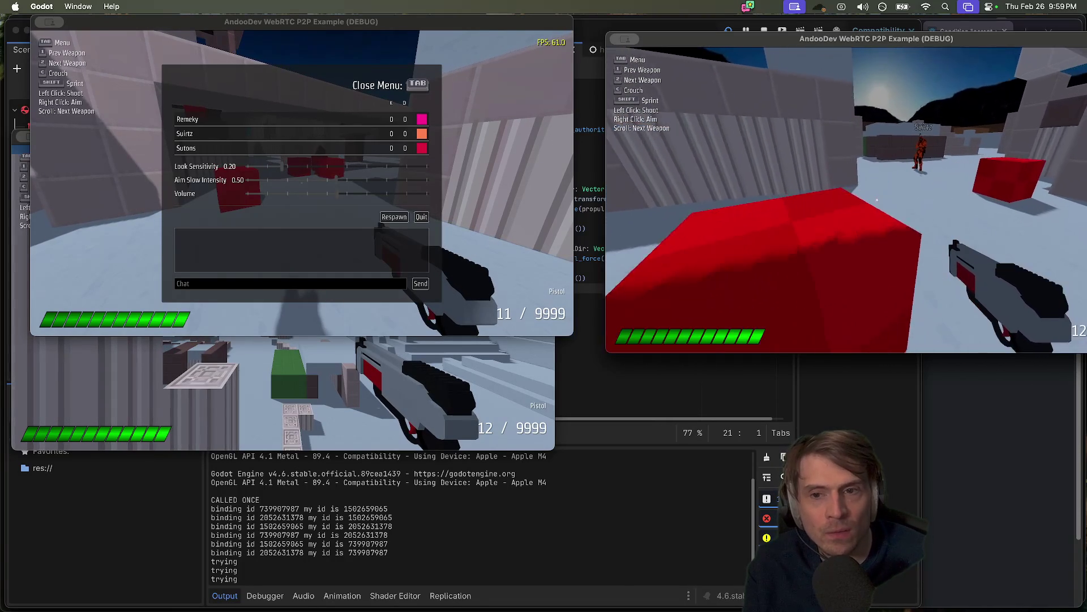
key("Tab")
left_click(408, 382)
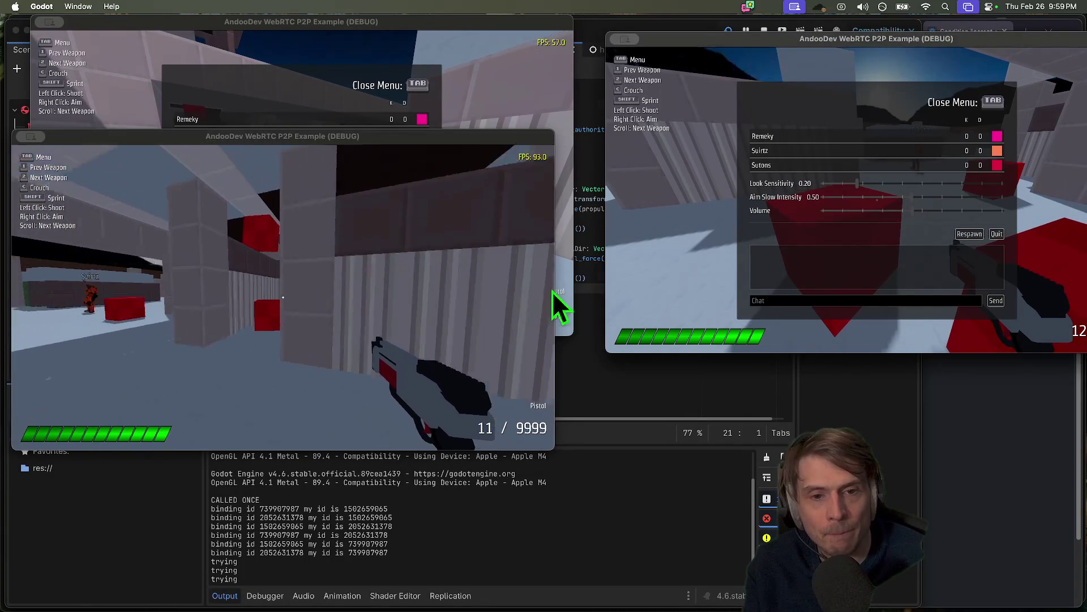
key("Tab")
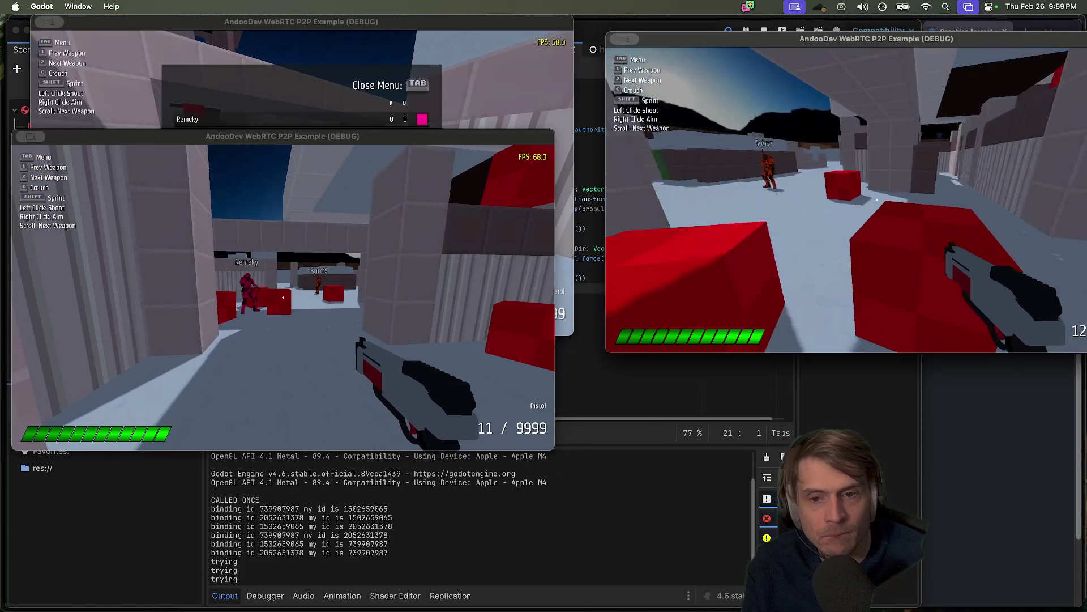
key("Tab")
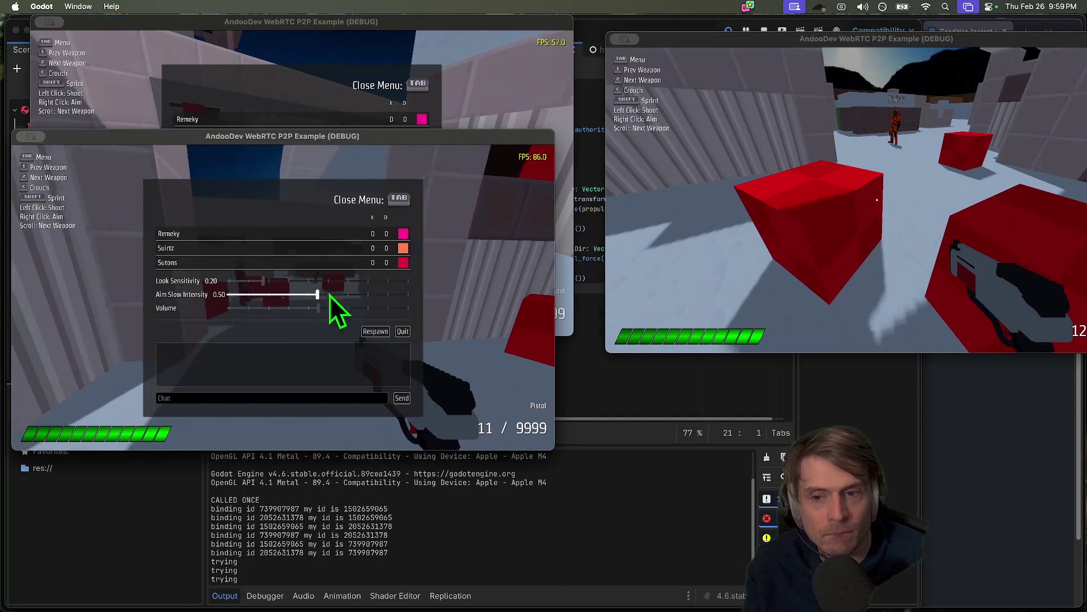
left_click(581, 248)
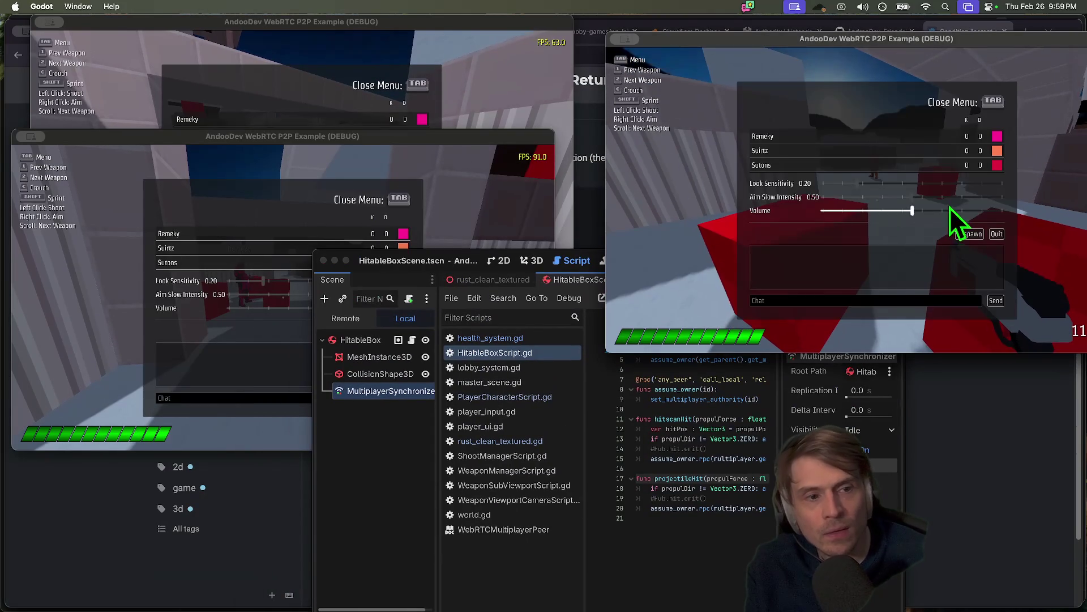
- Close the right-hand game instance and maximize the Godot editor window
left_click(1002, 235)
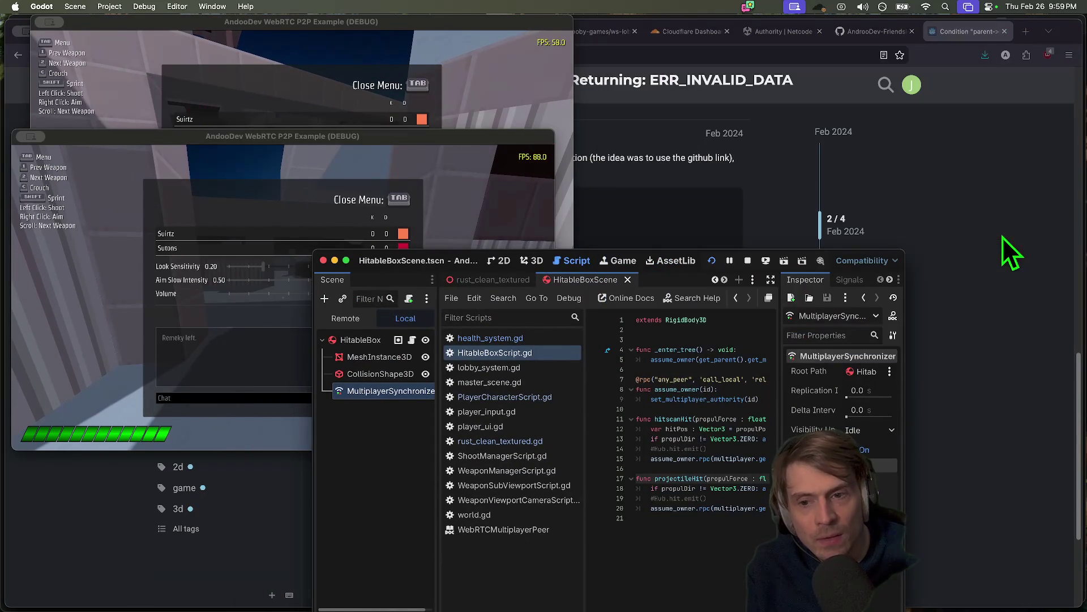
left_click(454, 210)
key("super+Tab")
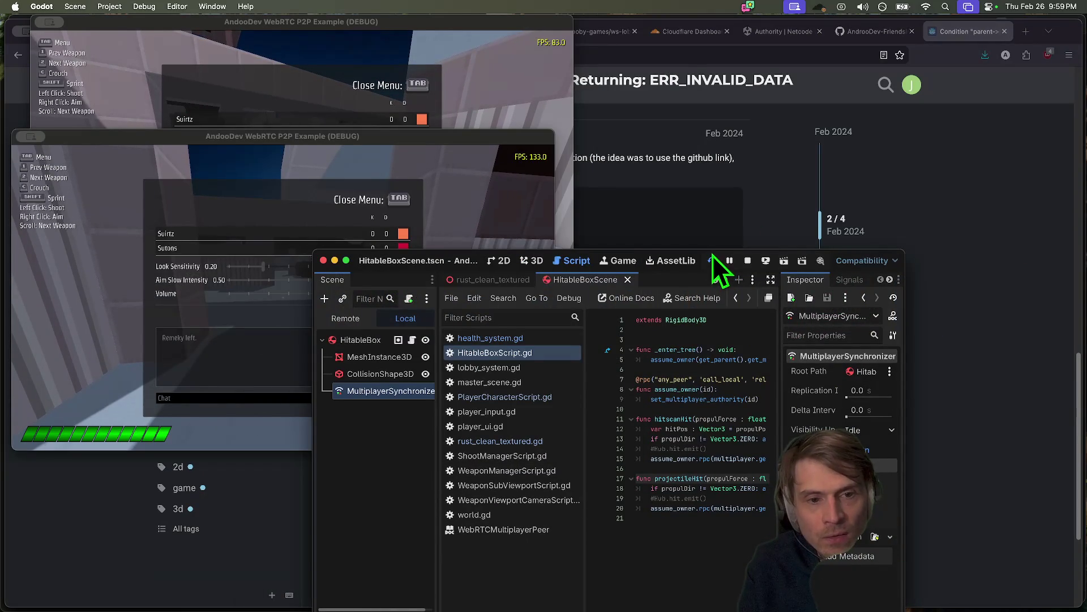
left_click_drag(709, 248, 708, 20)
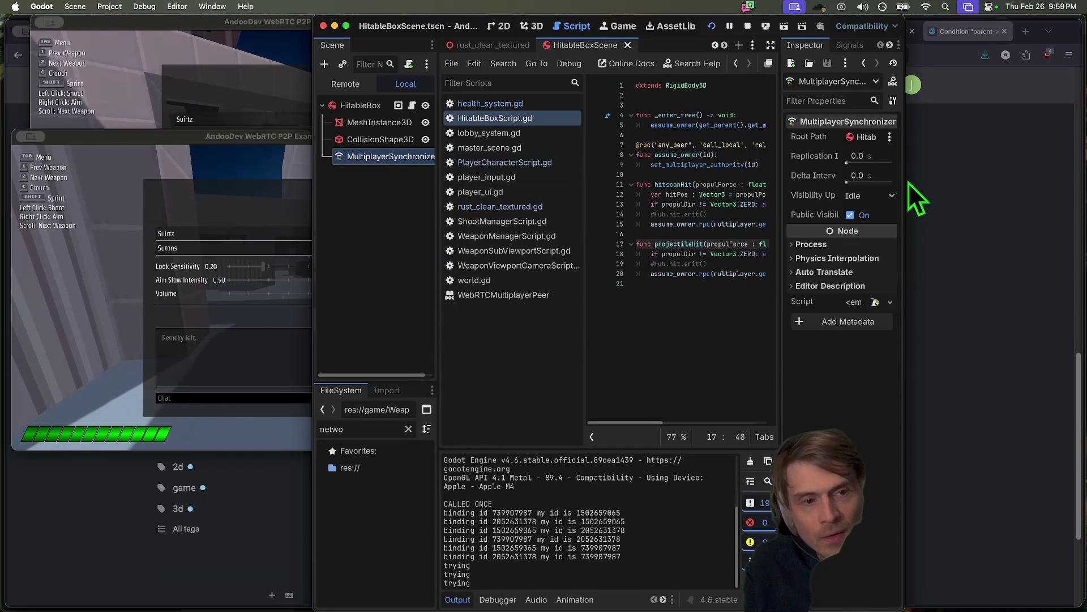
double_click(832, 21)
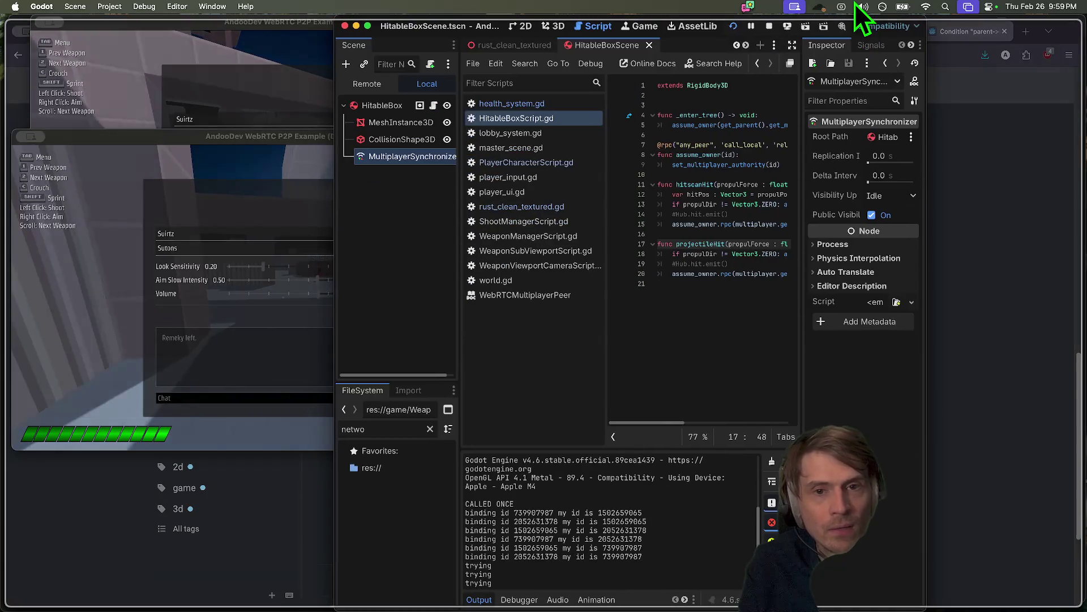
- Toggle the Tab menus in the remaining game windows, then return to the editor
key("super+Tab")
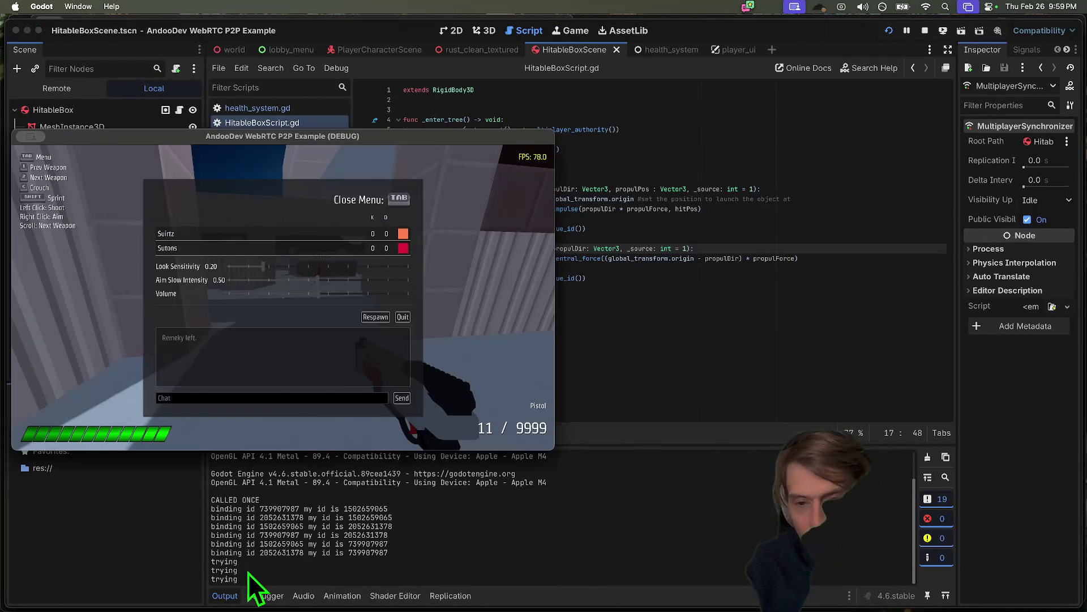
key("super+Tab")
key("super+Tab")
key("super+Tab")
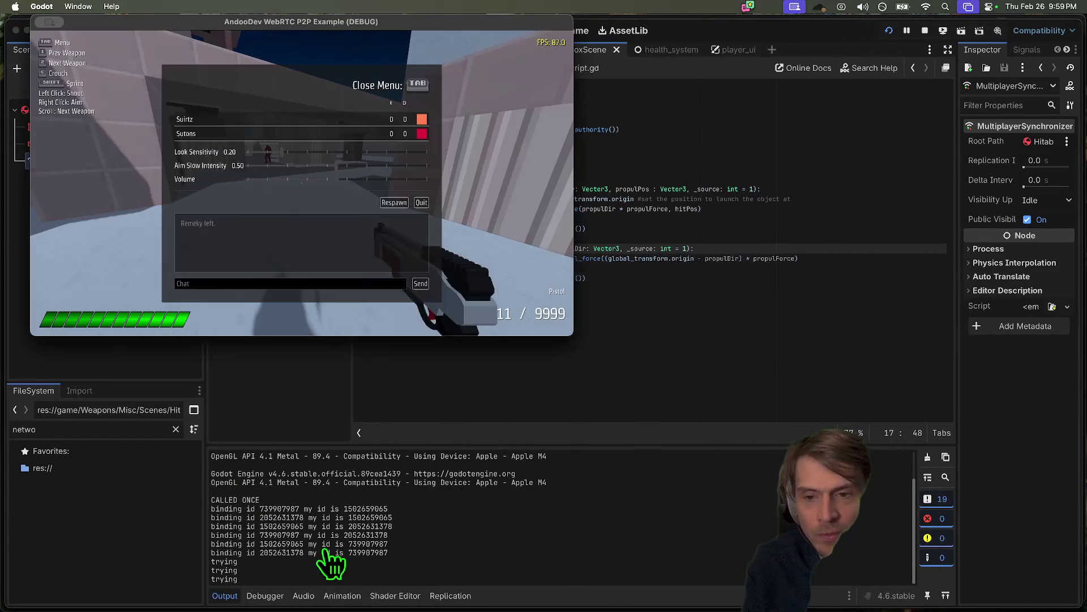
key("Tab")
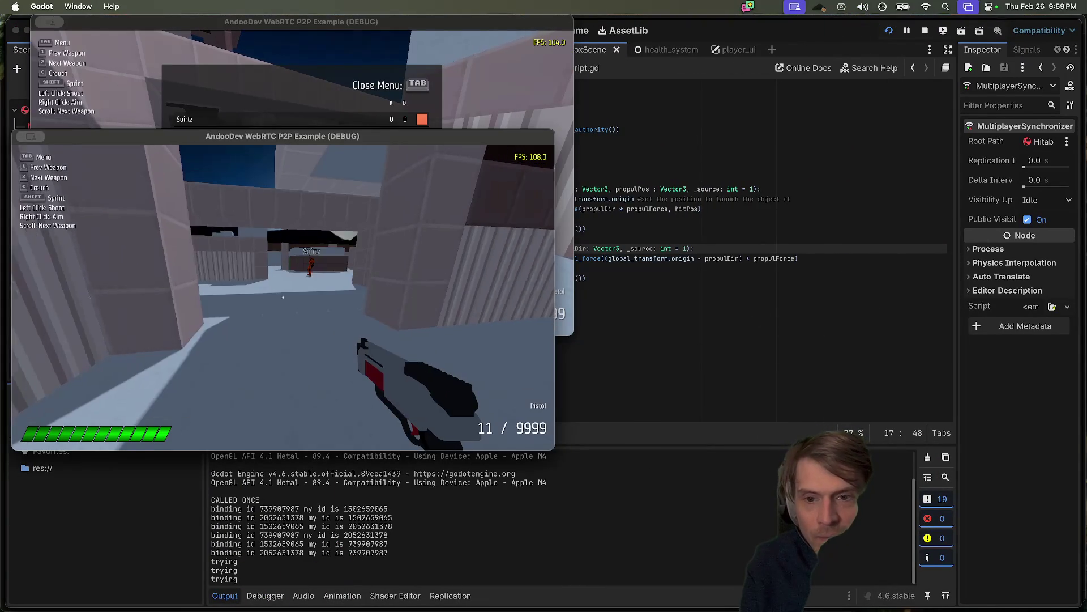
key("Tab")
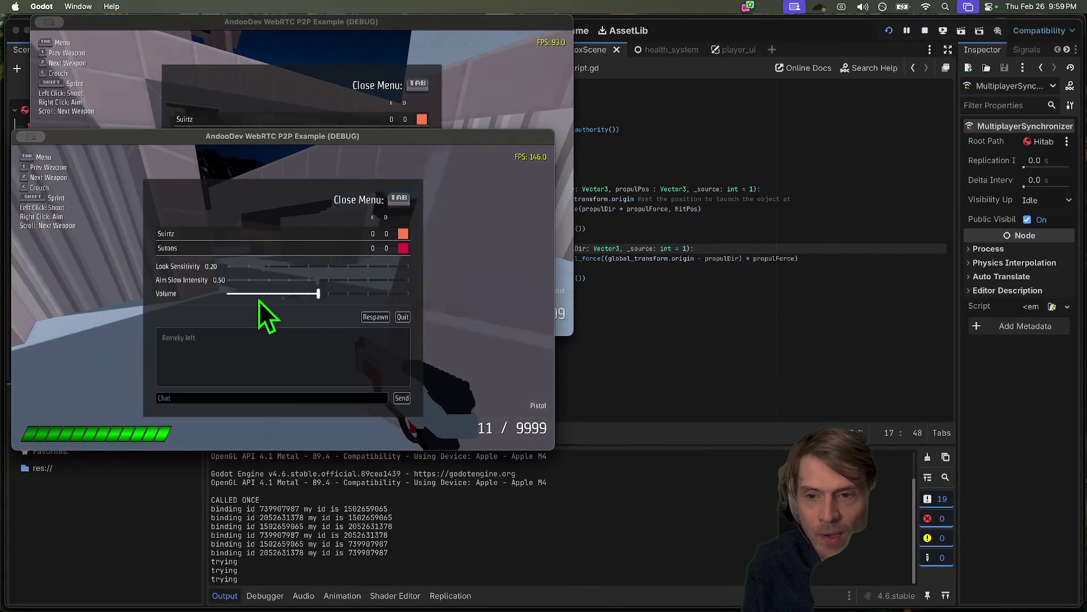
left_click(274, 101)
key("Tab")
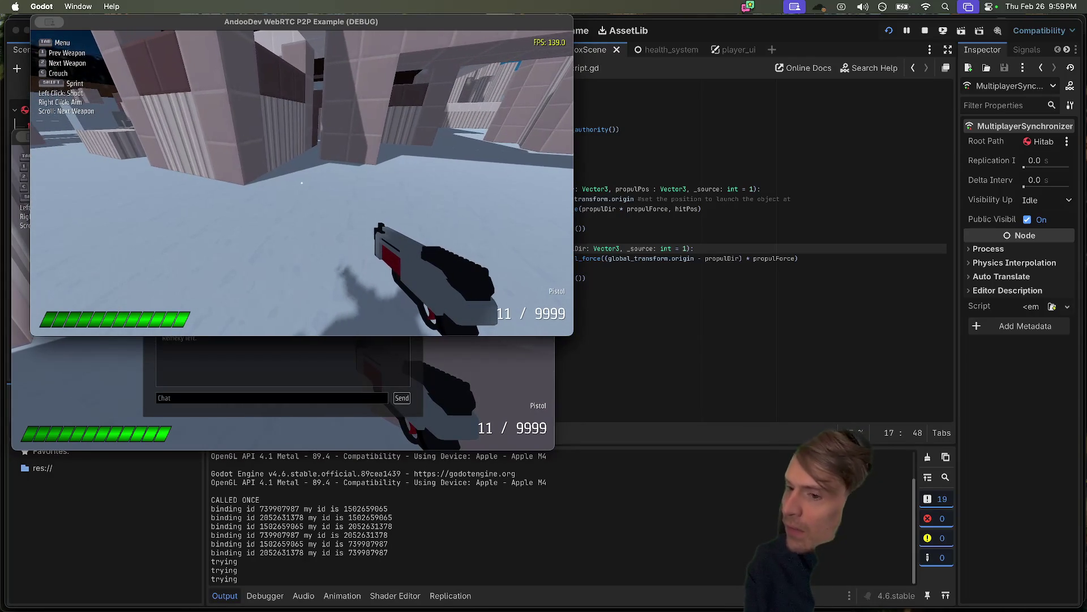
key("super+Tab")
left_click(658, 334)
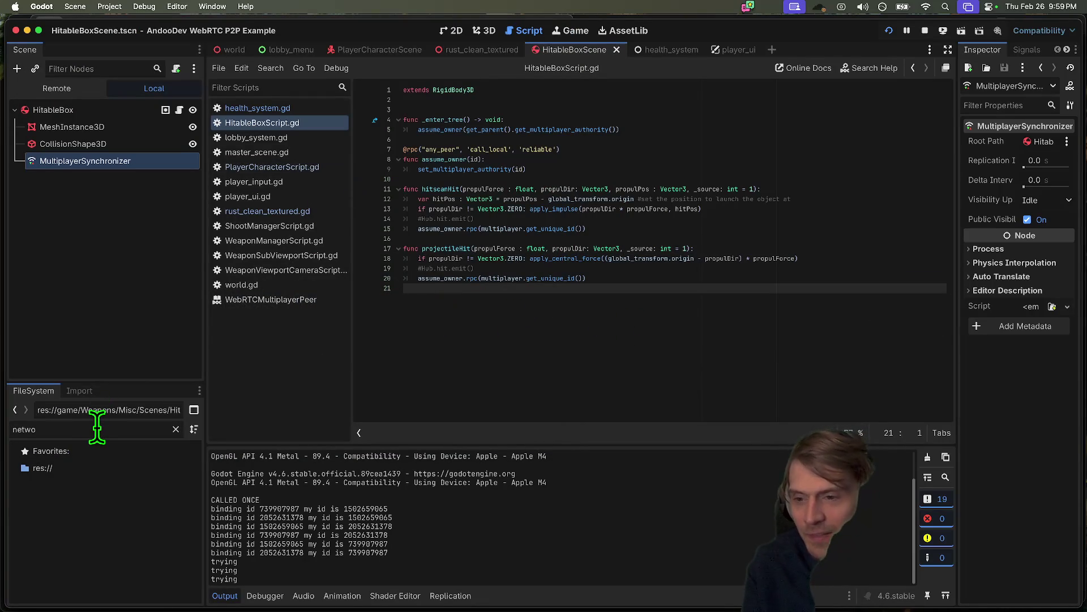
- Clear the FileSystem search and open the main.tscn scene
type("netw")
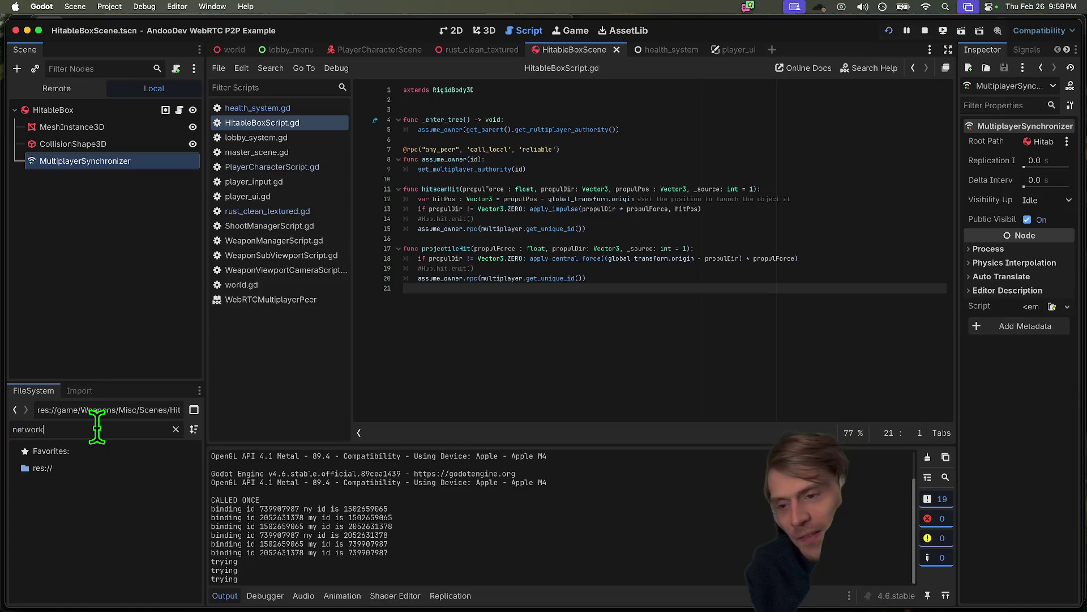
key("super+BackSpace")
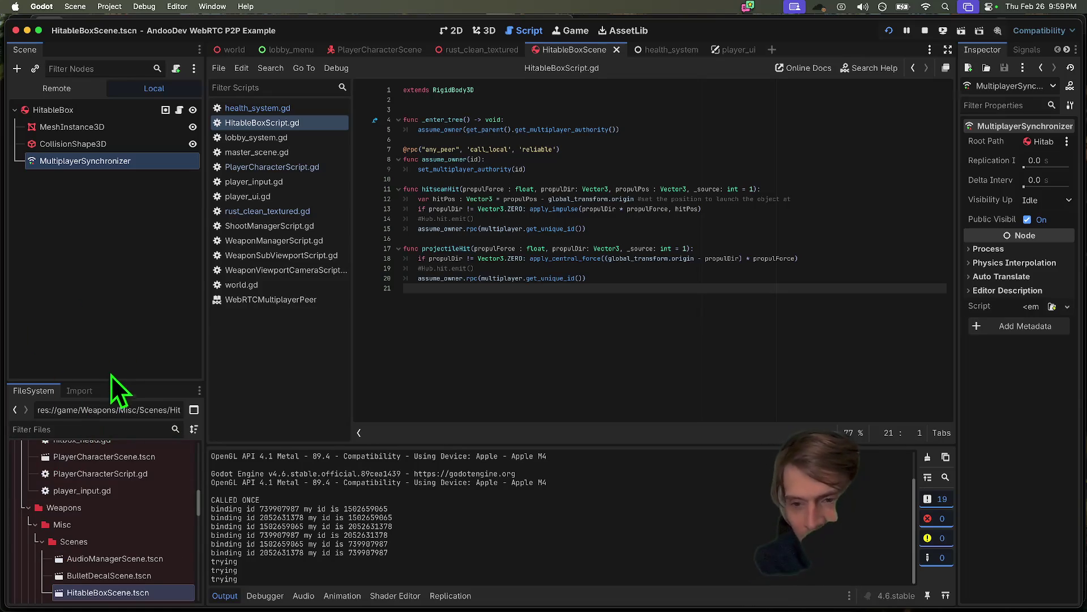
left_click_drag(108, 383, 134, 251)
scroll(113, 399, "down", 4)
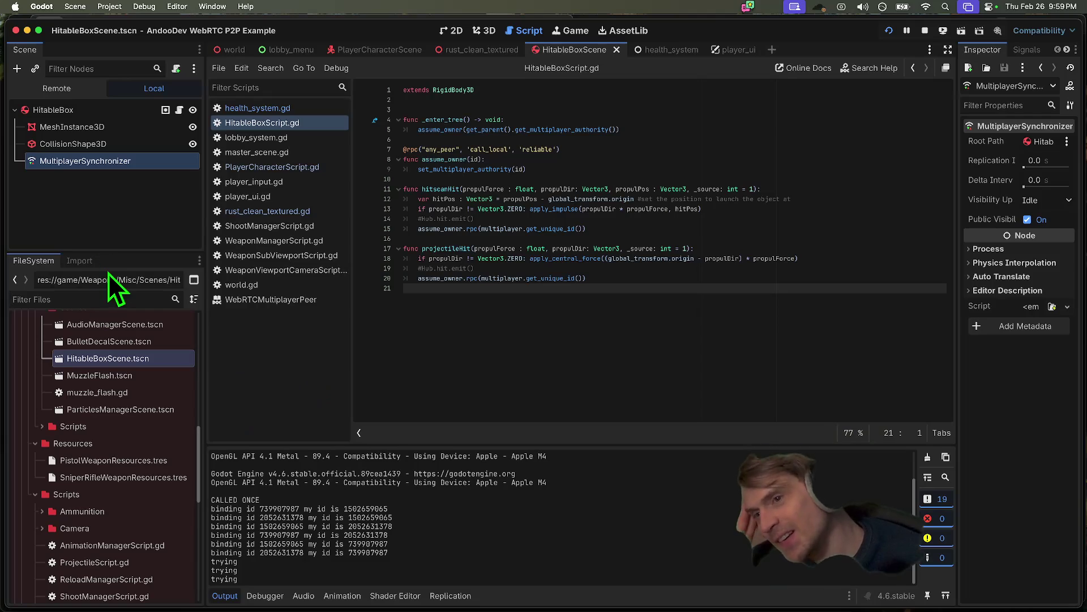
scroll(130, 385, "down", 10)
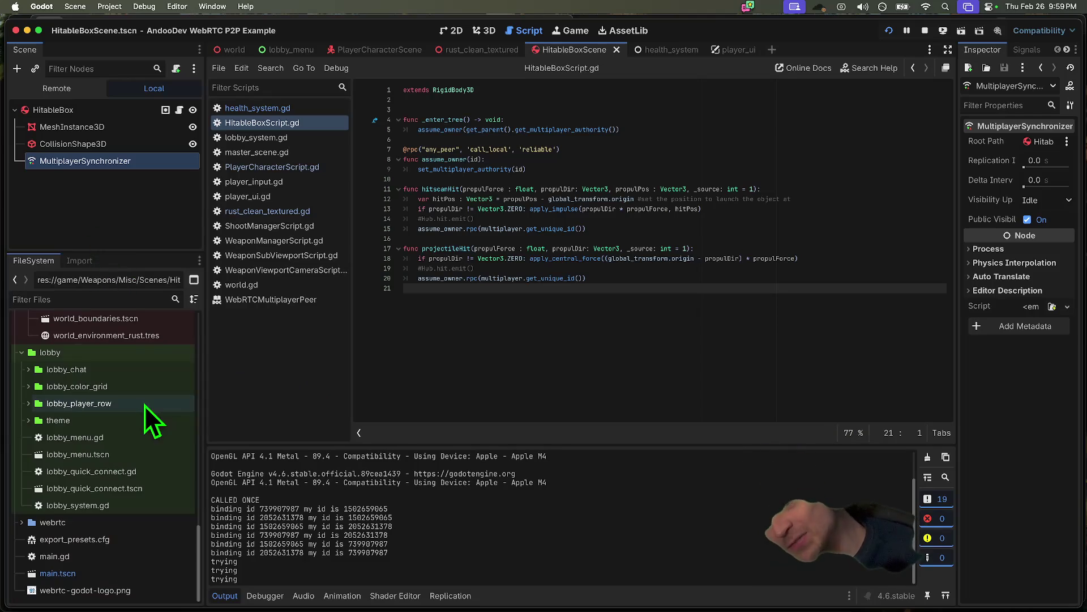
double_click(85, 573)
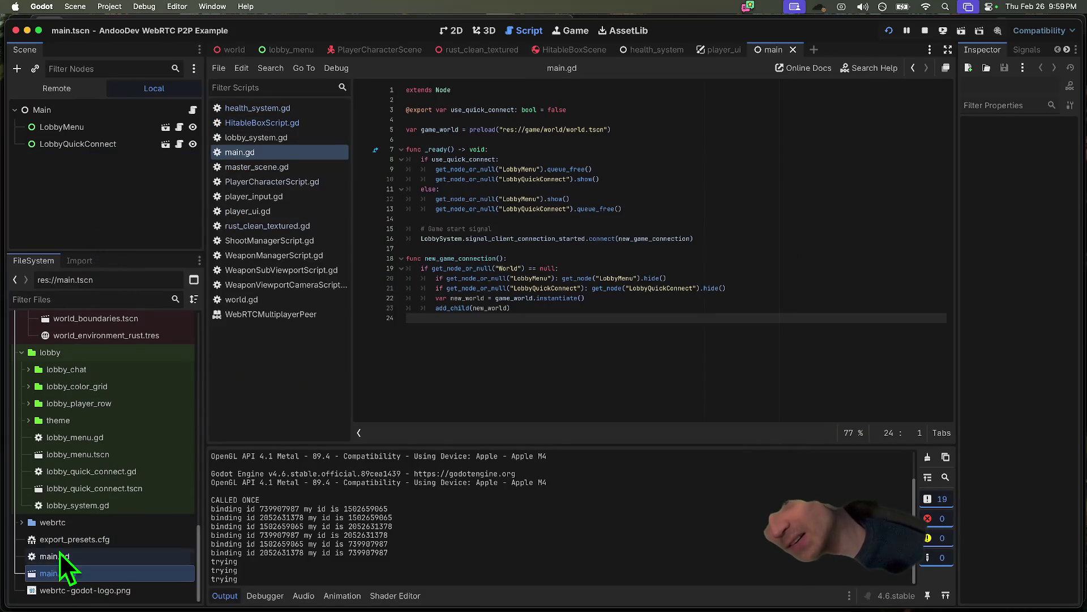
- Filter the FileSystem for the world files and select world.tscn
type("w9or")
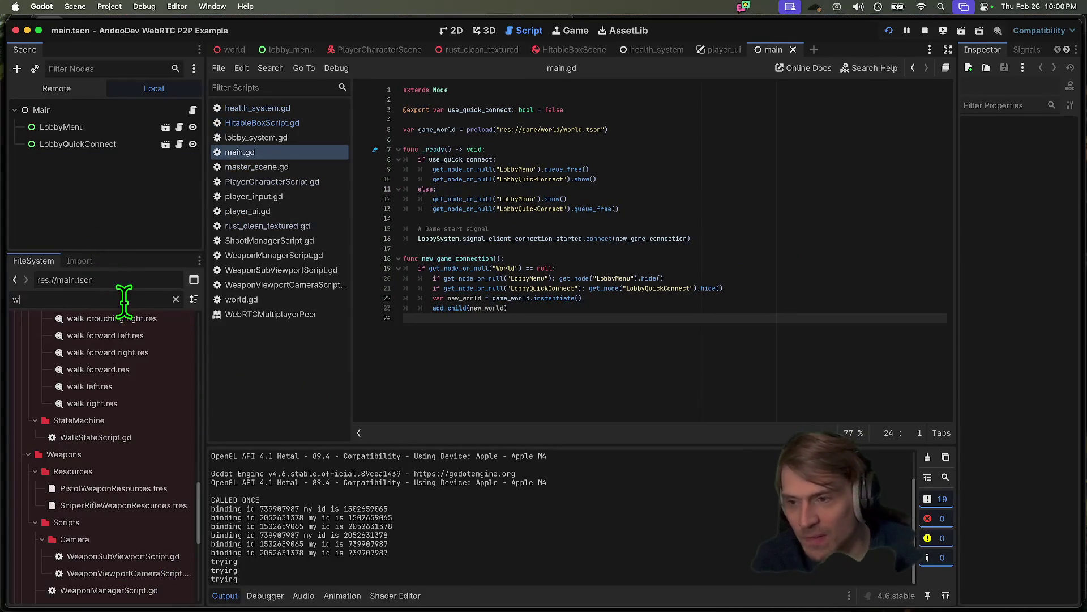
key("Left")
key("Left")
key("Left")
key("BackSpace")
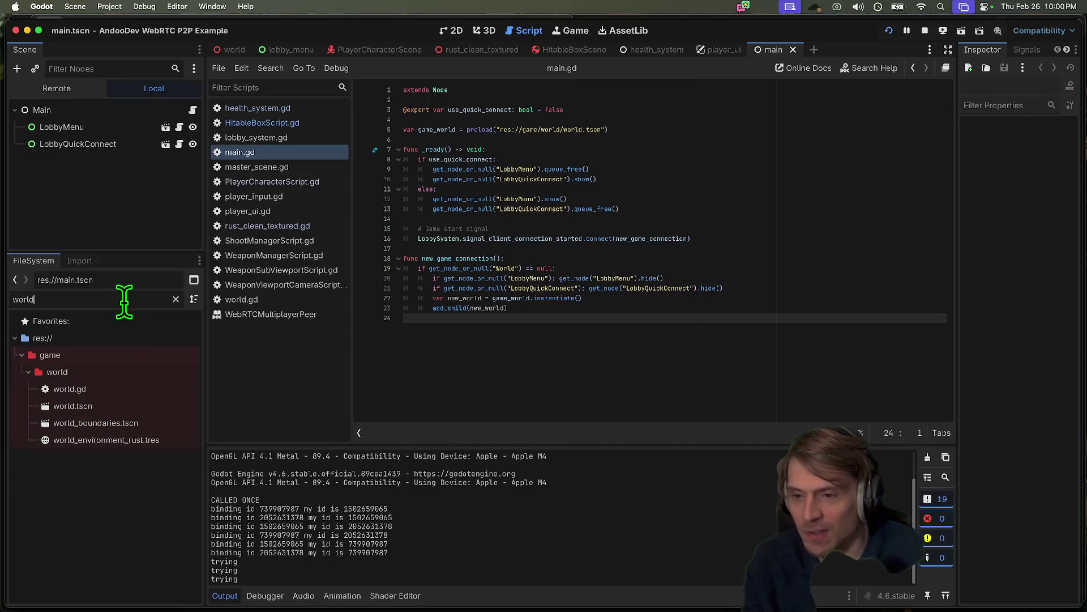
left_click(148, 412)
- Open world.tscn and move the timer wait and spawn_boxes() call from _ready into set_auth
double_click(148, 413)
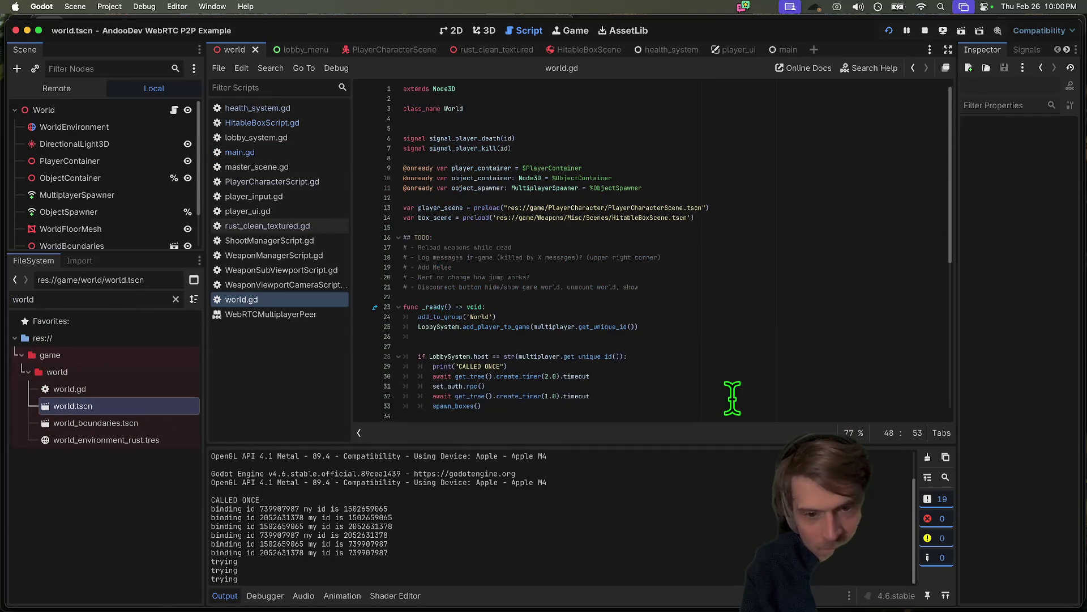
scroll(724, 396, "down", 9)
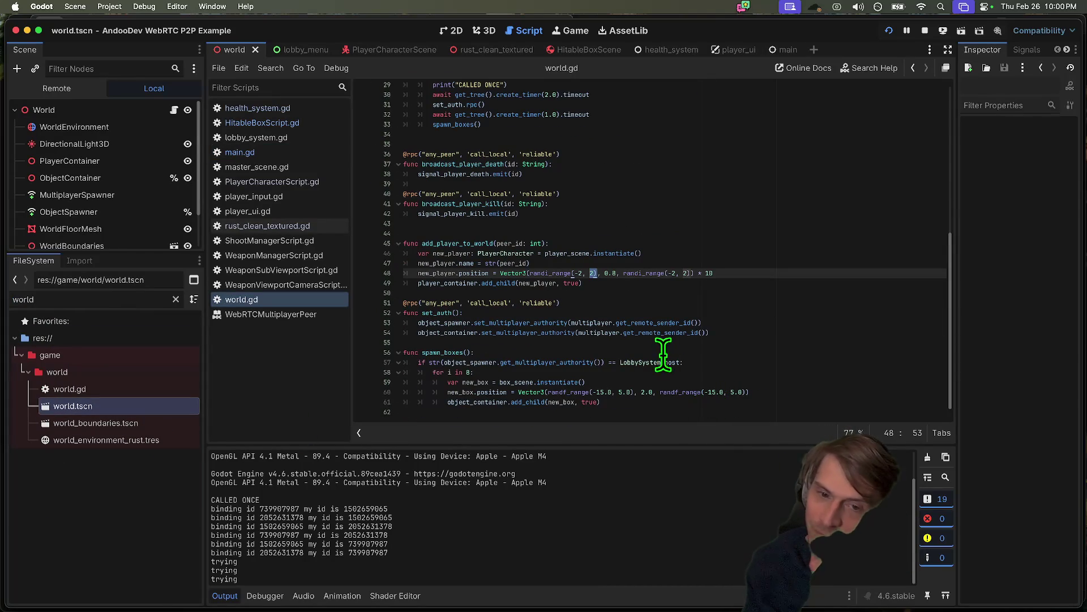
mouse_move(801, 334)
left_mouse_down()
mouse_move(352, 275)
mouse_move(307, 303)
left_mouse_up()
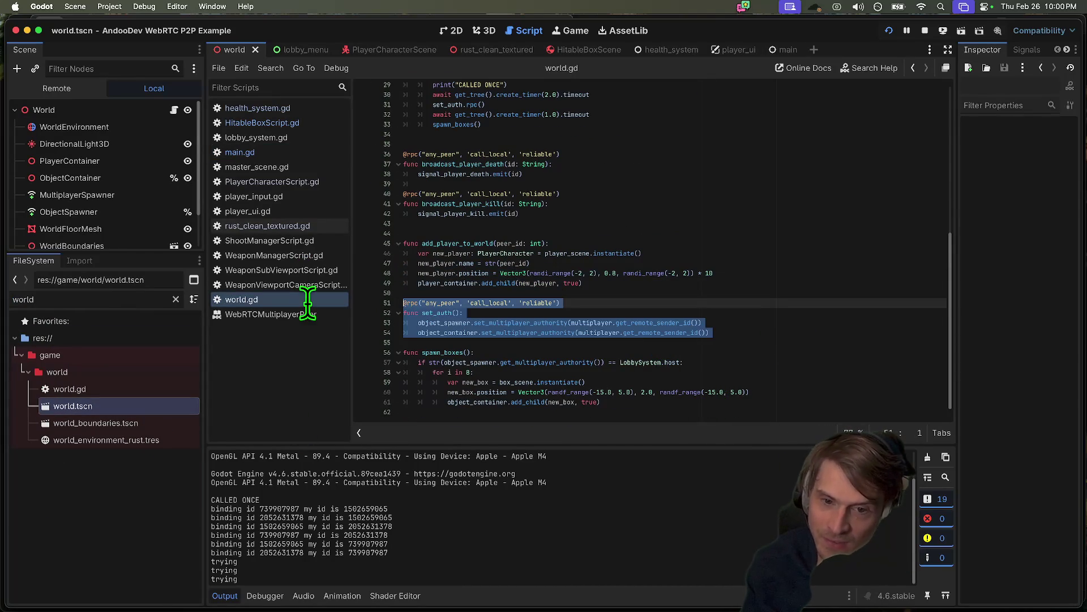
mouse_move(702, 396)
left_mouse_down()
mouse_move(286, 328)
mouse_move(297, 358)
left_mouse_up()
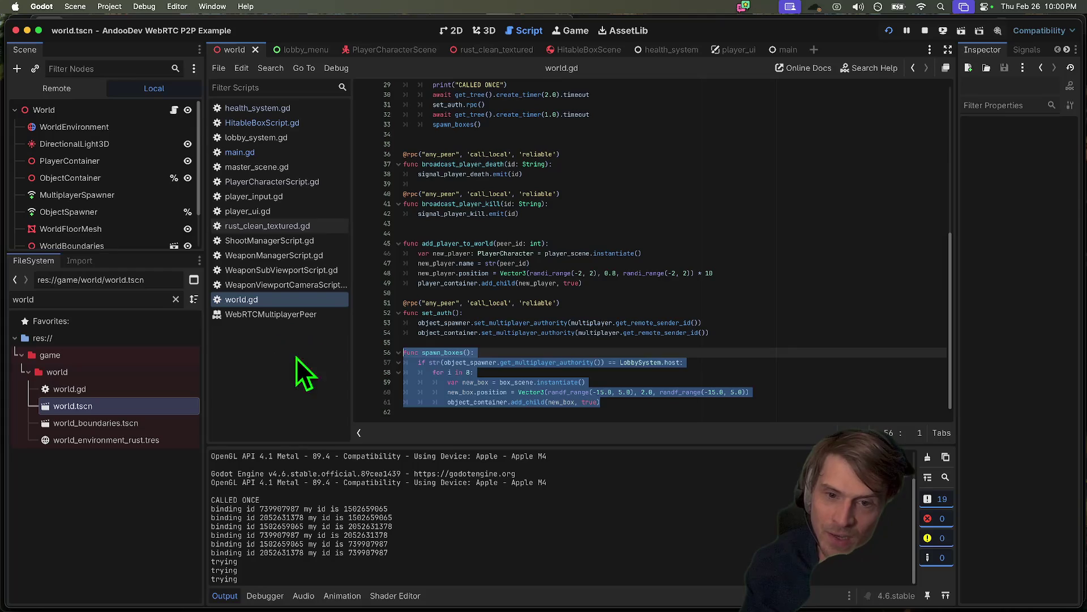
scroll(643, 224, "up", 5)
left_click_drag(627, 250, 604, 276)
key("BackSpace")
scroll(604, 276, "down", 4)
left_click(738, 343)
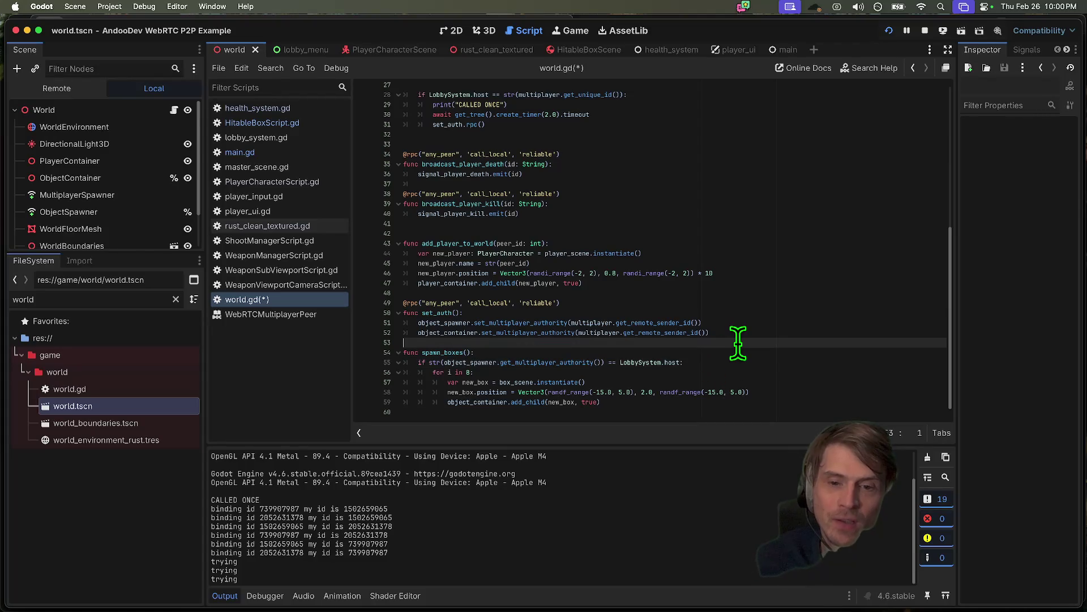
type("spawn_boxes()")
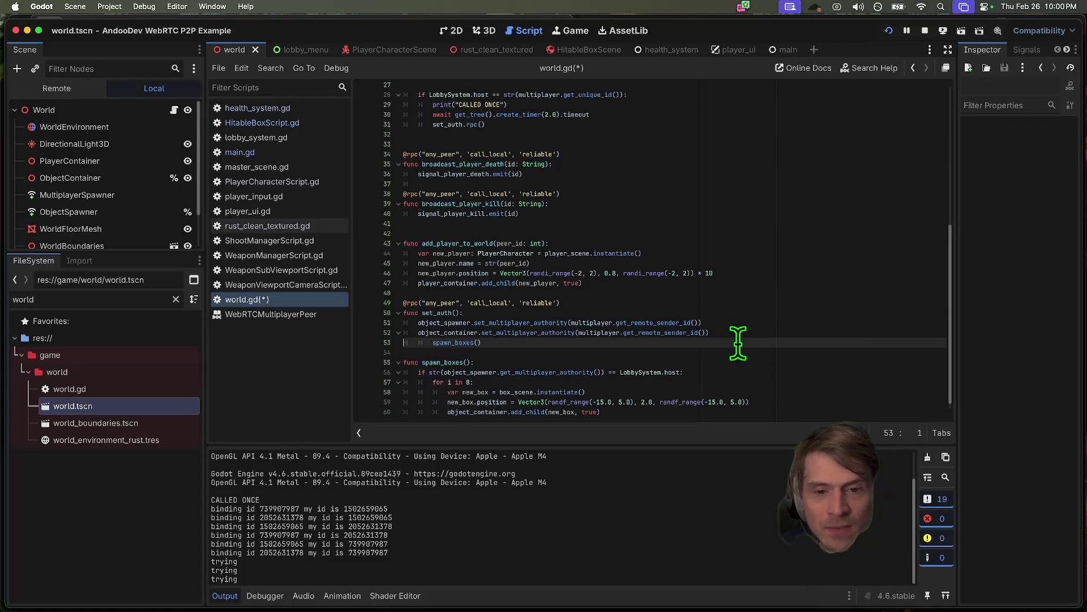
key("Down")
key("Down")
key("Down")
key("Down")
key("Down")
key("Down")
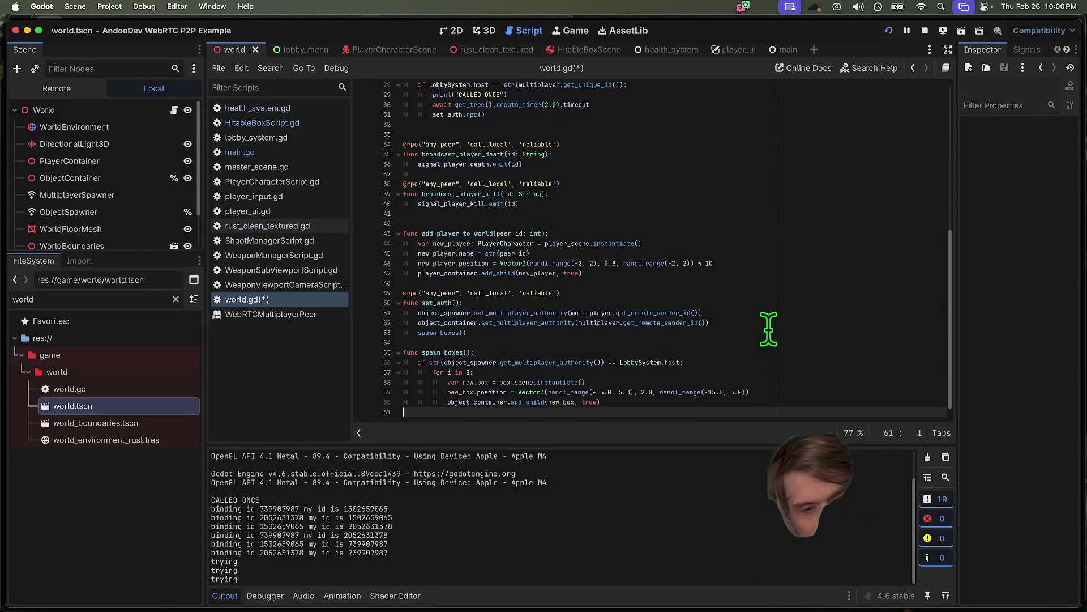
- Review the set_auth and spawn_boxes code, then save and run the project
left_click_drag(578, 322, 700, 322)
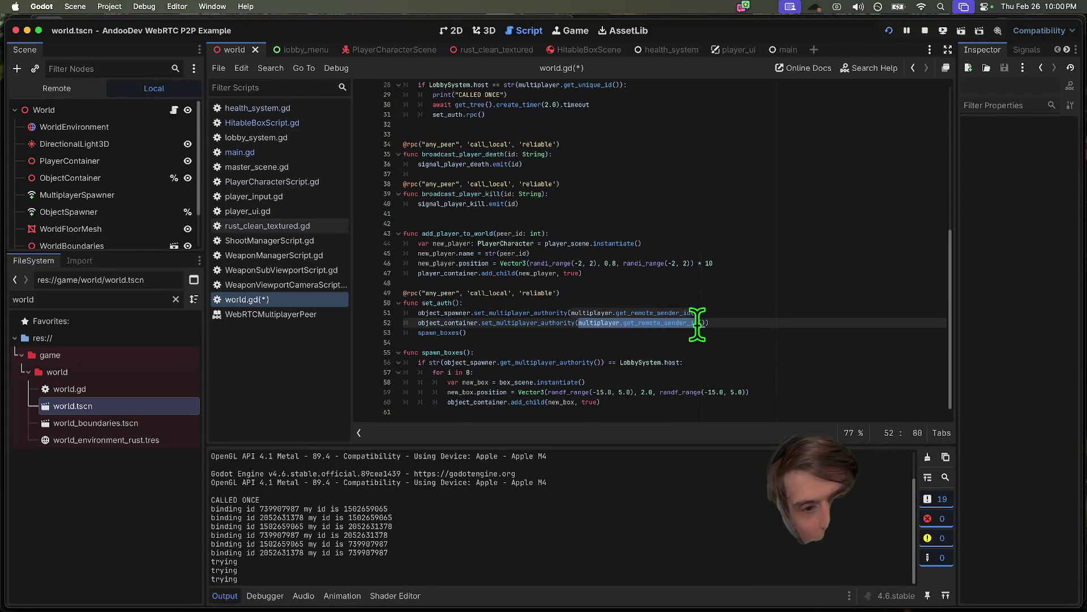
key("End")
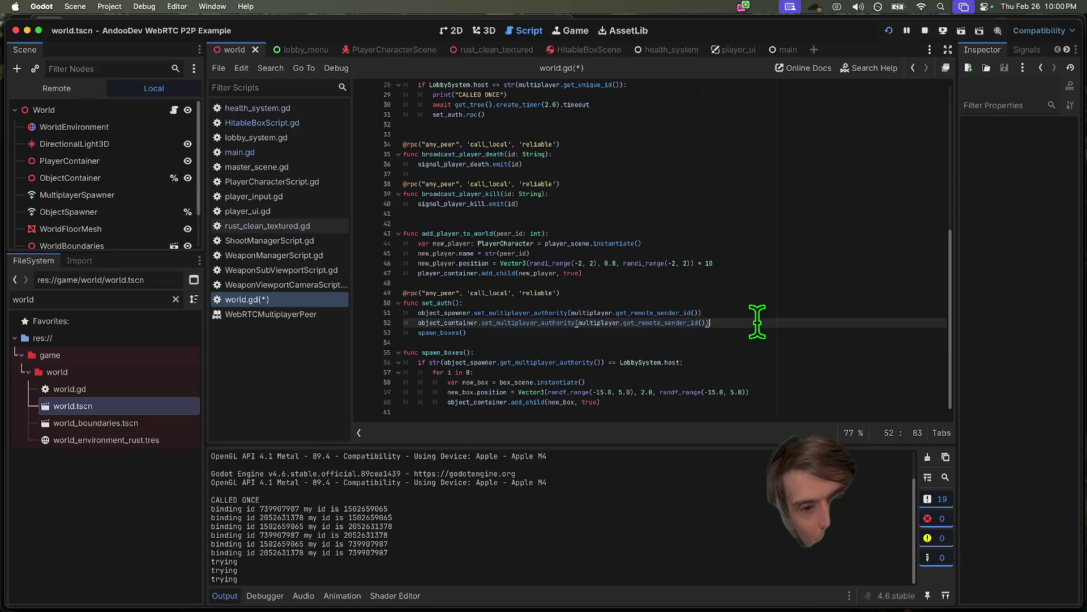
mouse_move(721, 401)
left_mouse_down()
mouse_move(517, 364)
mouse_move(387, 356)
left_mouse_up()
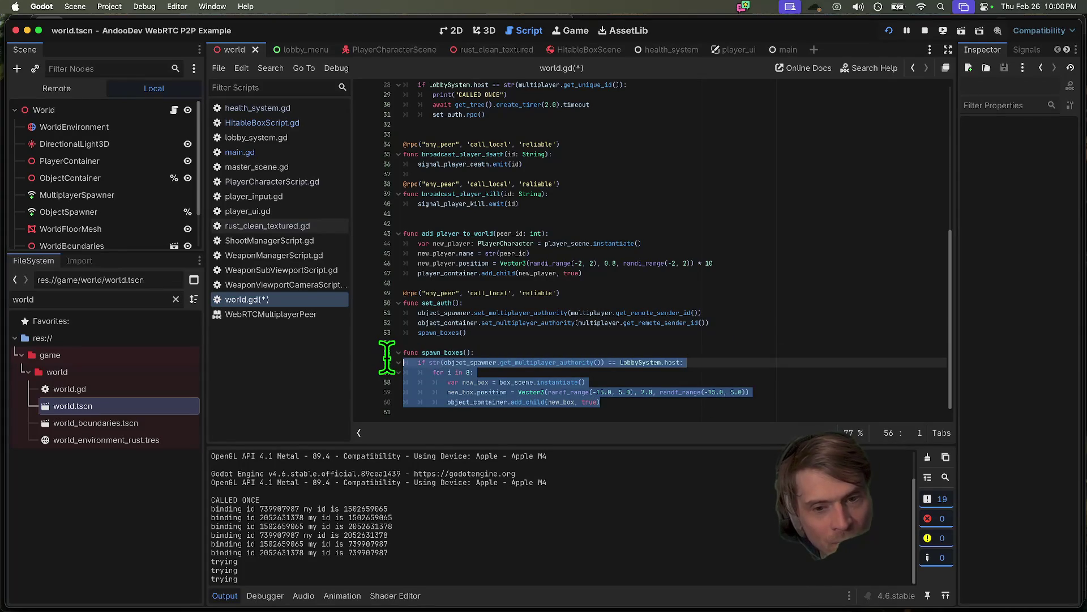
triple_click(544, 360)
left_click_drag(701, 400, 442, 367)
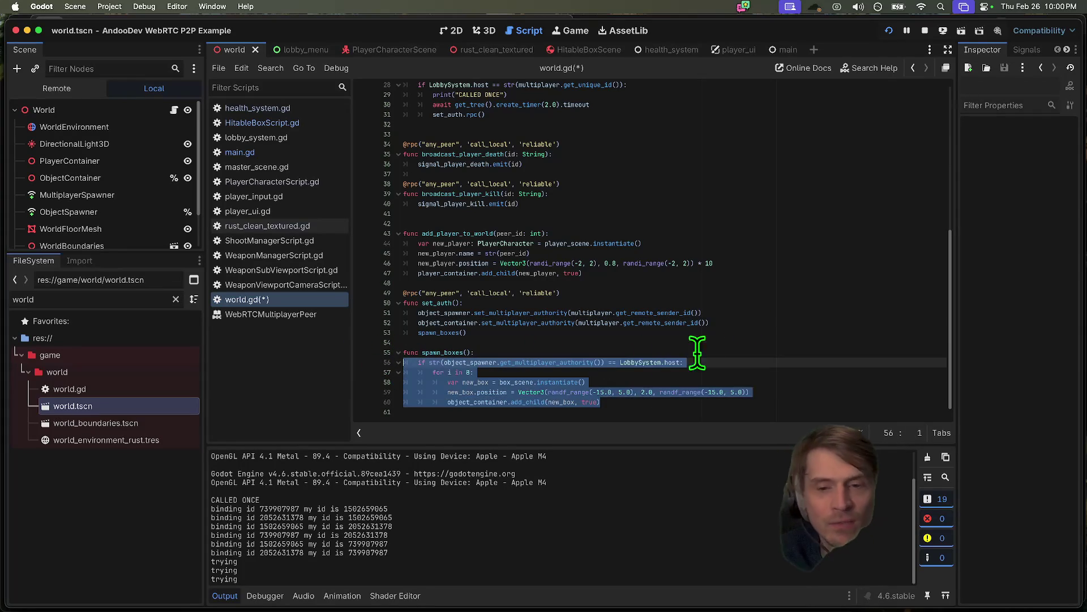
mouse_move(716, 347)
left_mouse_down()
mouse_move(728, 369)
mouse_move(352, 340)
left_mouse_up()
left_click_drag(585, 382, 478, 360)
left_click(590, 340)
scroll(711, 357, "up", 5)
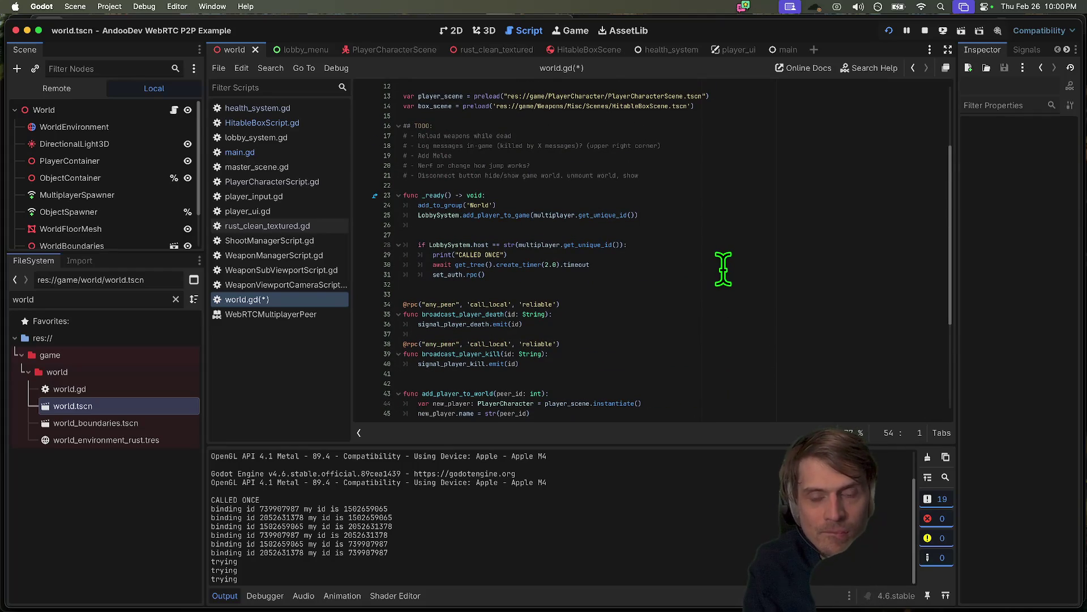
key("super+b")
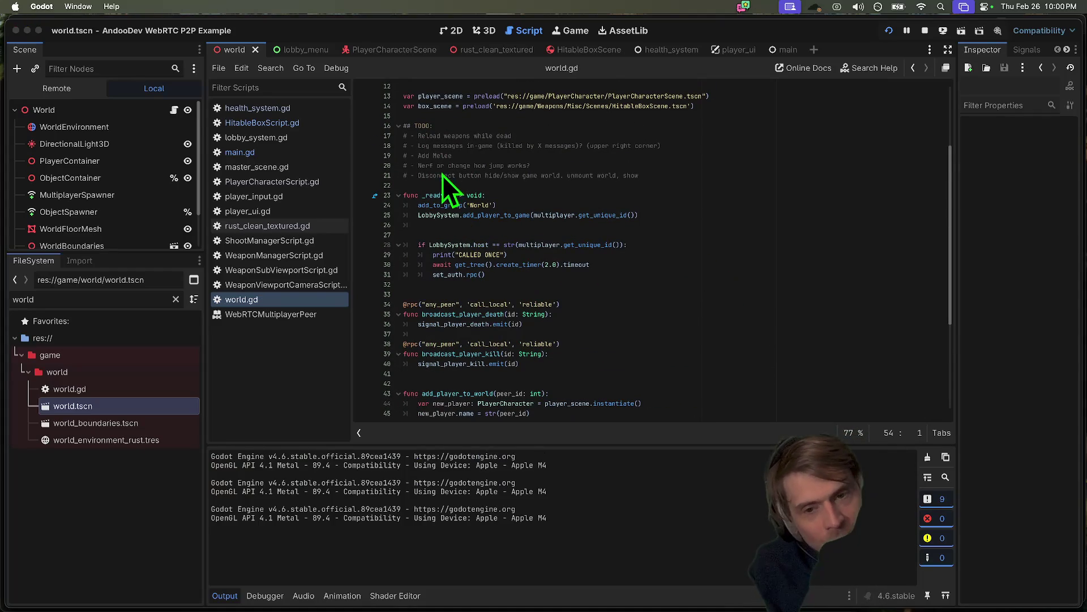
- Create a lobby in one game window, join it from the other, and start the match
left_click_drag(424, 162, 169, 51)
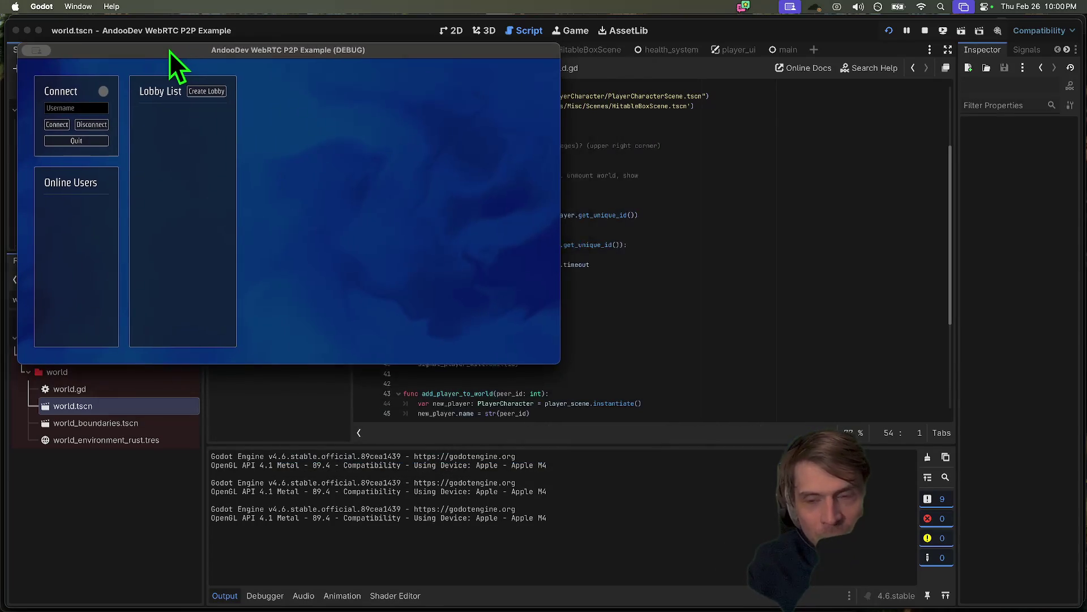
left_click(105, 157)
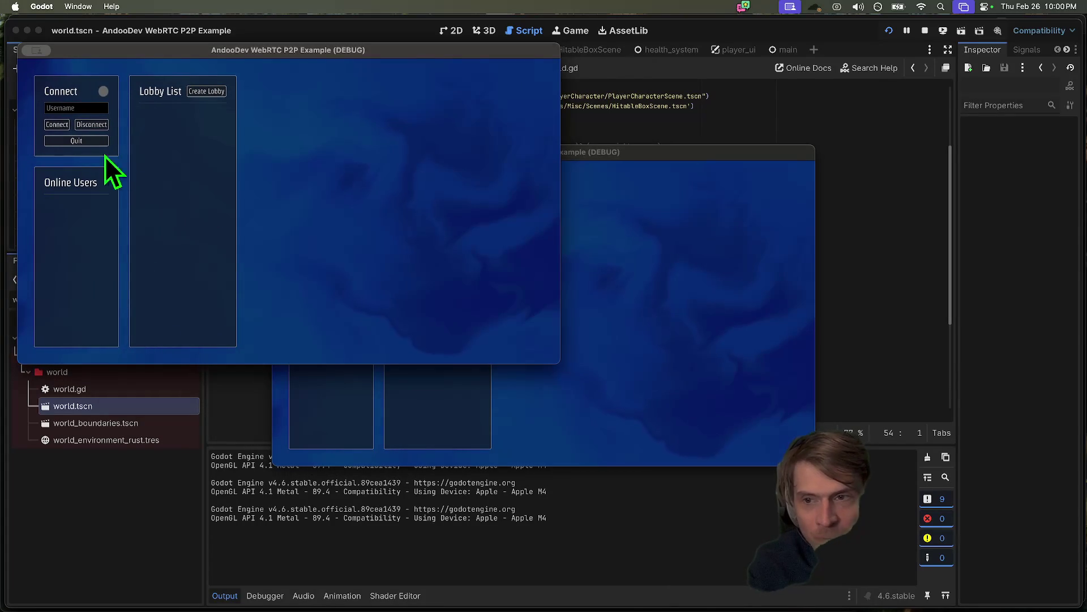
left_click(197, 94)
left_click(407, 229)
left_click(422, 242)
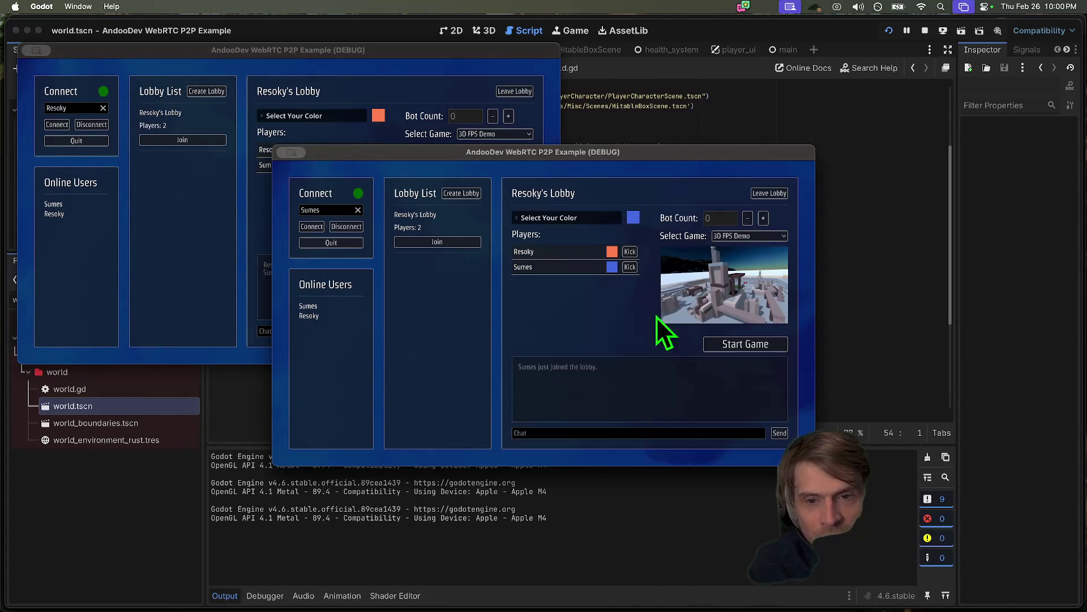
left_click(746, 346)
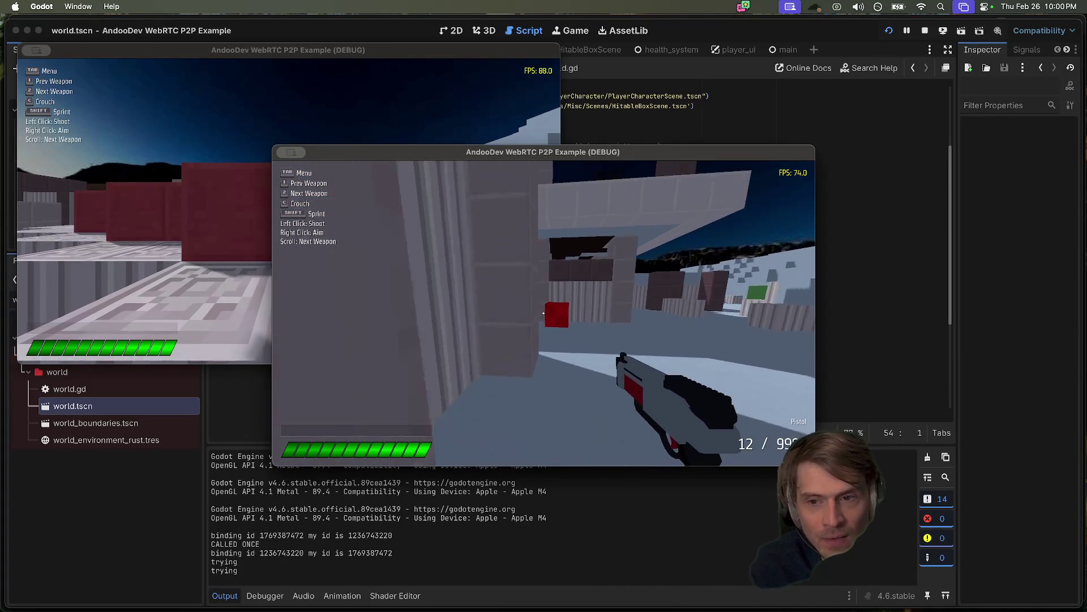
- Walk the players down the corridor to the red box, then stop the game
key("Tab")
left_click(272, 306)
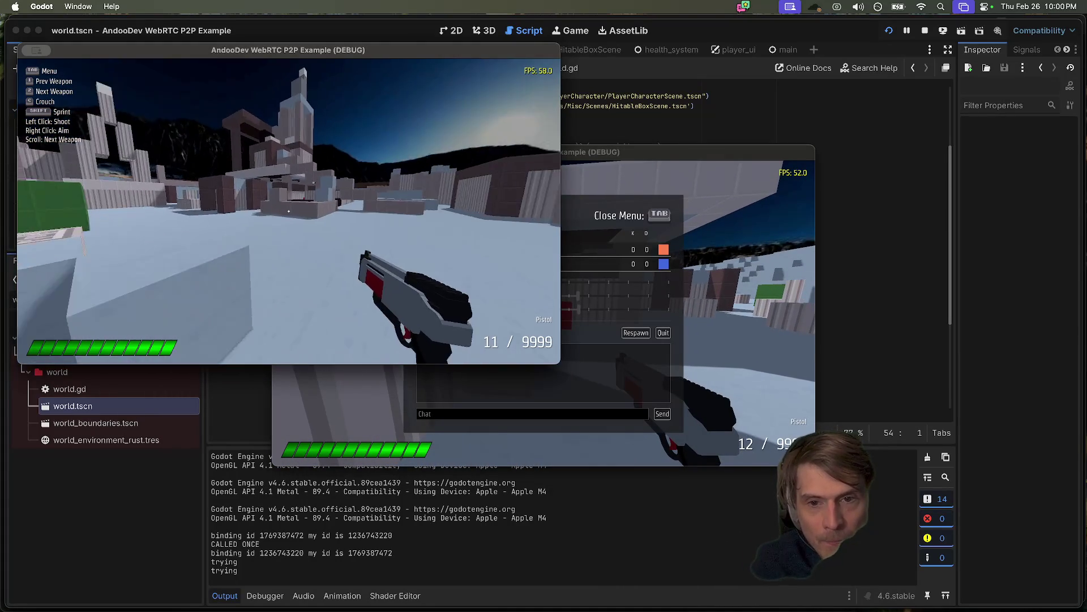
key("w")
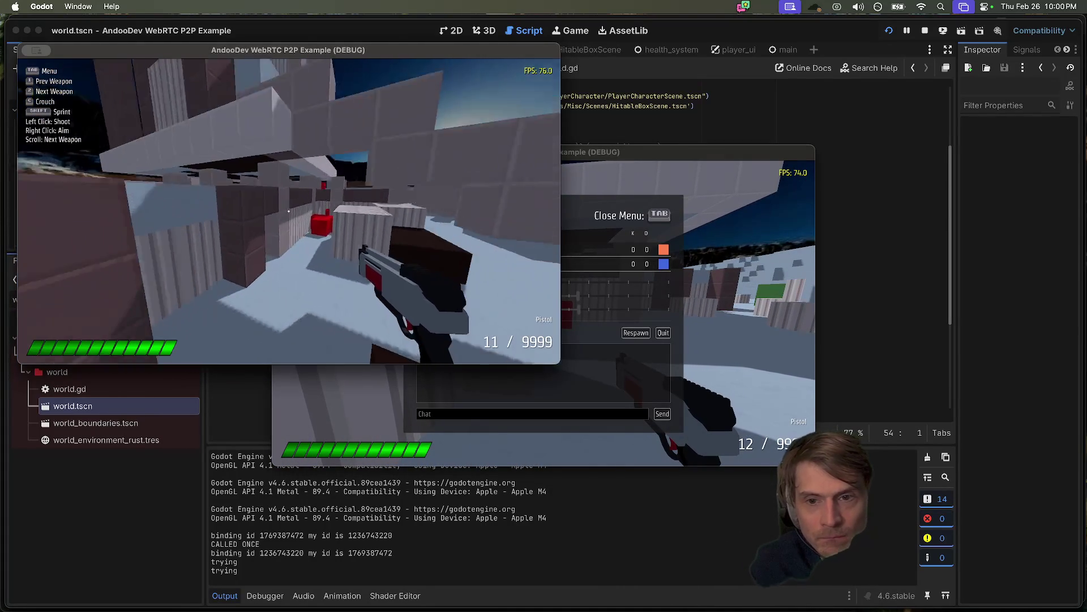
key("Tab")
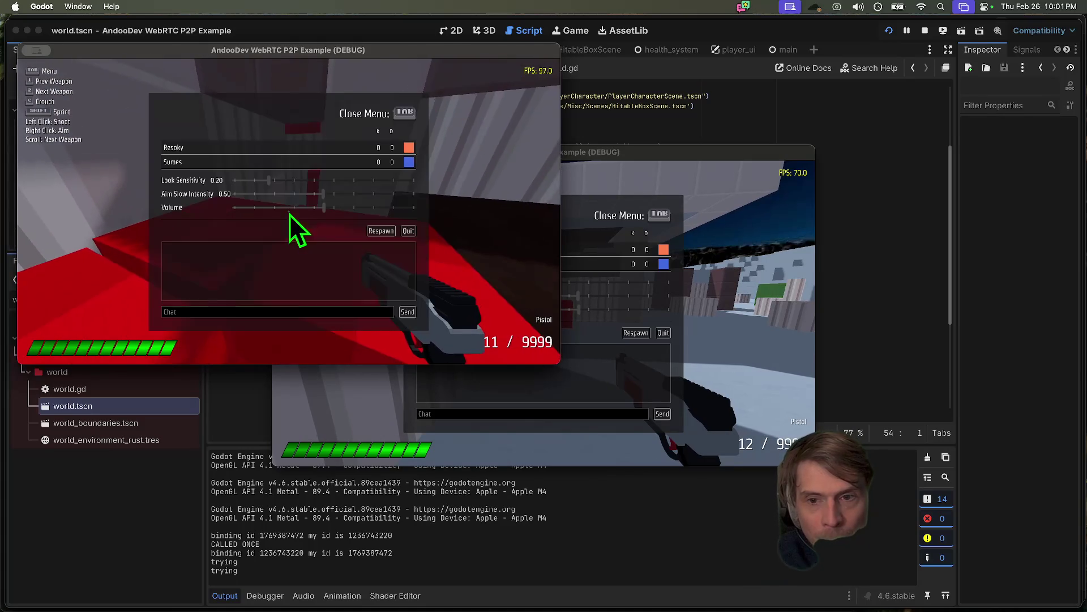
left_click(591, 267)
key("Tab")
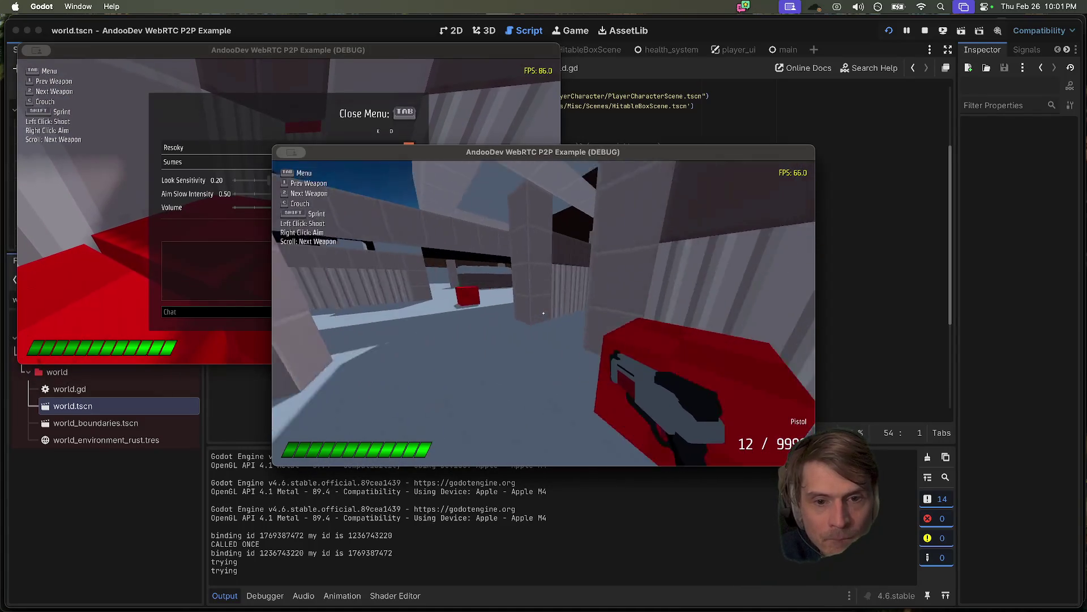
key("w")
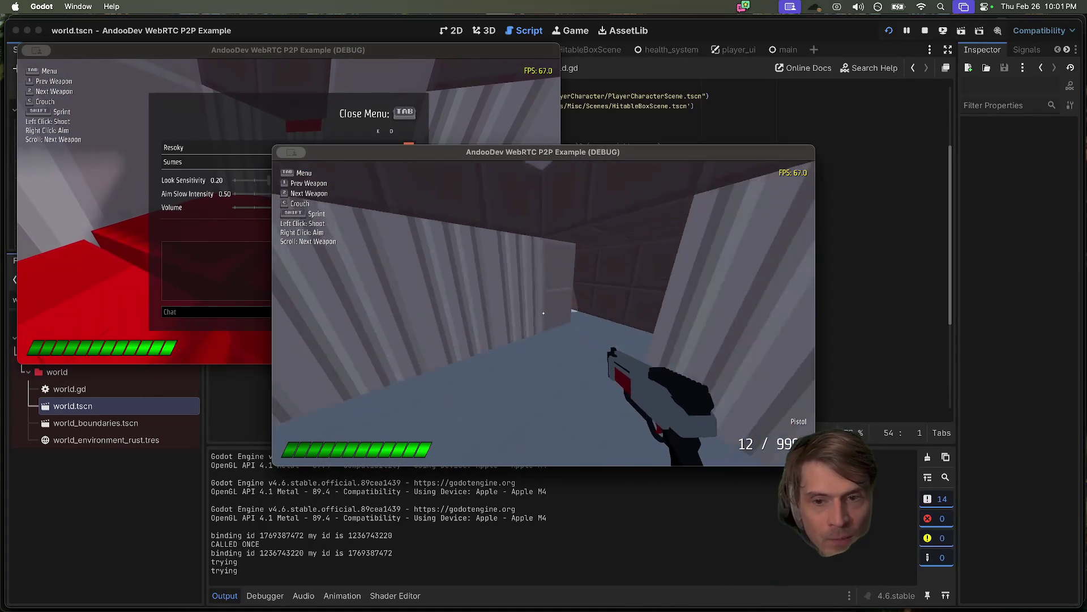
key("w")
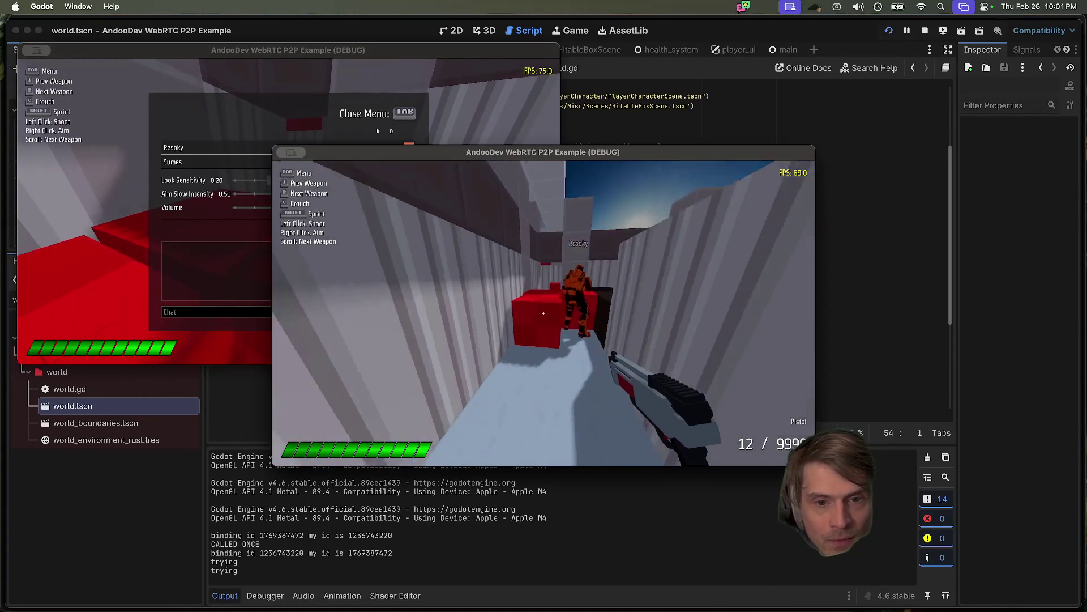
key("w")
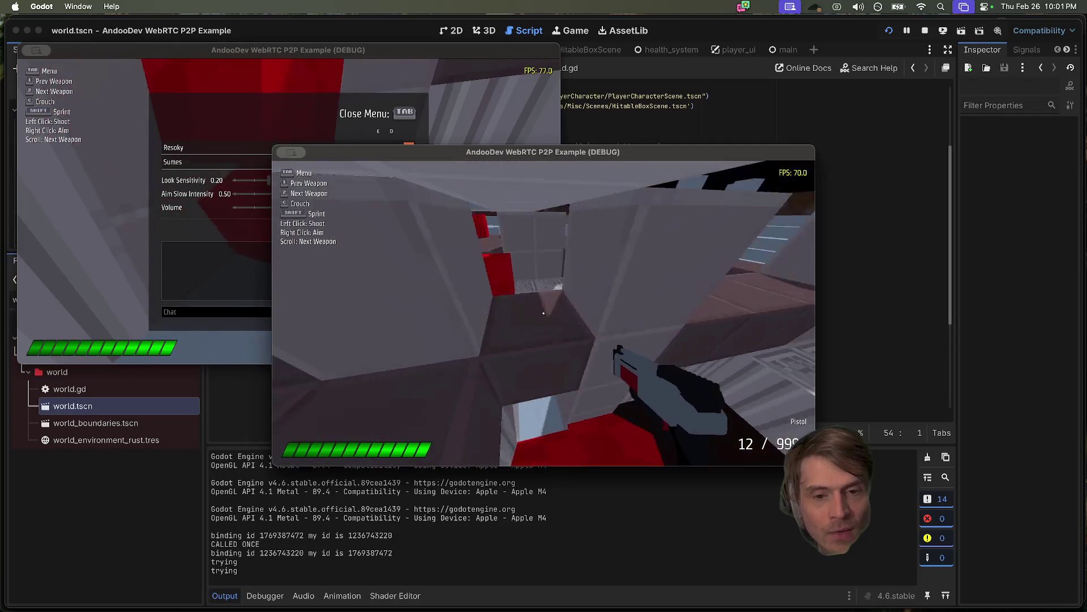
left_click(925, 30)
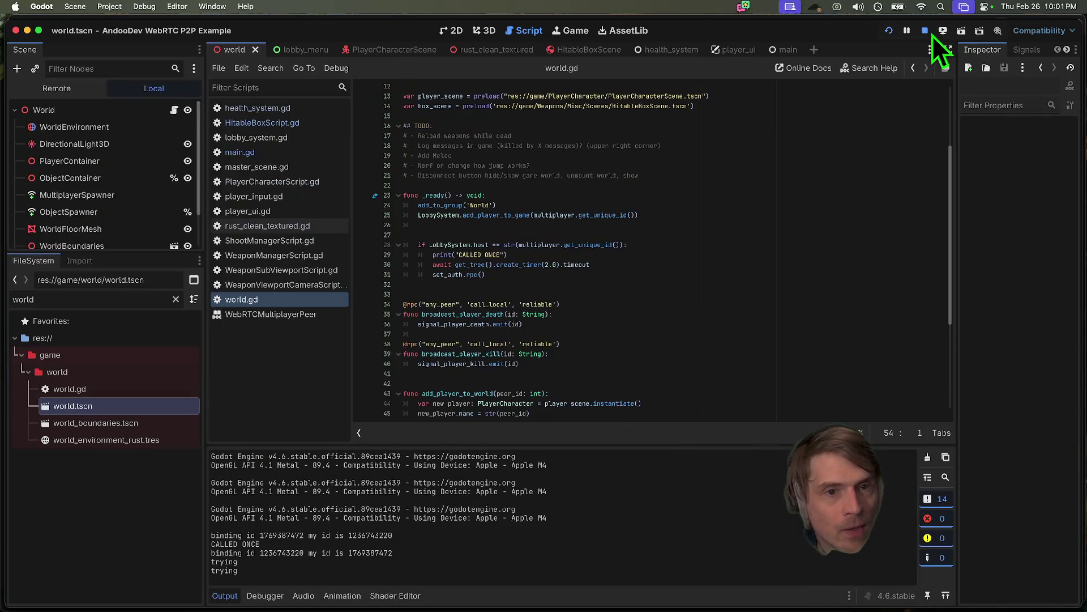
- Save the world scene, zoom over the map in 3D, and select rust_map_textured
key("super+s")
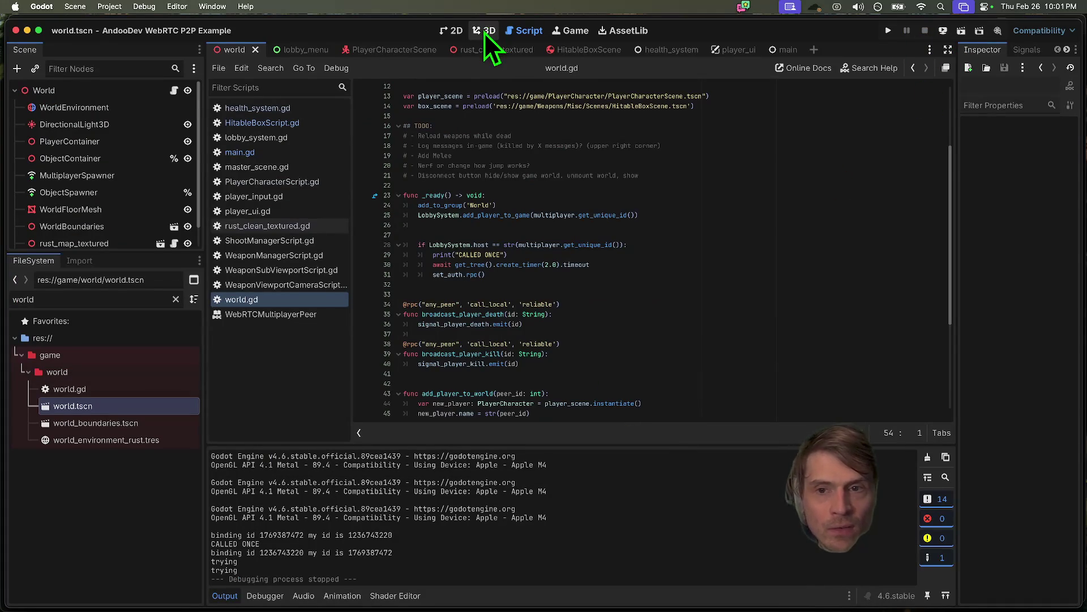
left_click(487, 31)
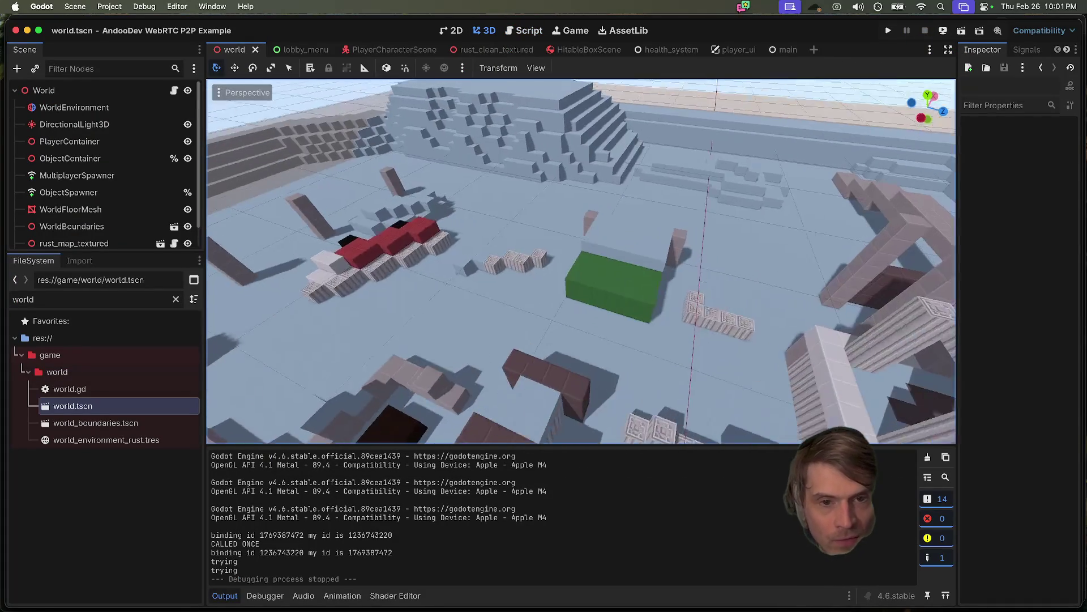
scroll(581, 261, "down", 10)
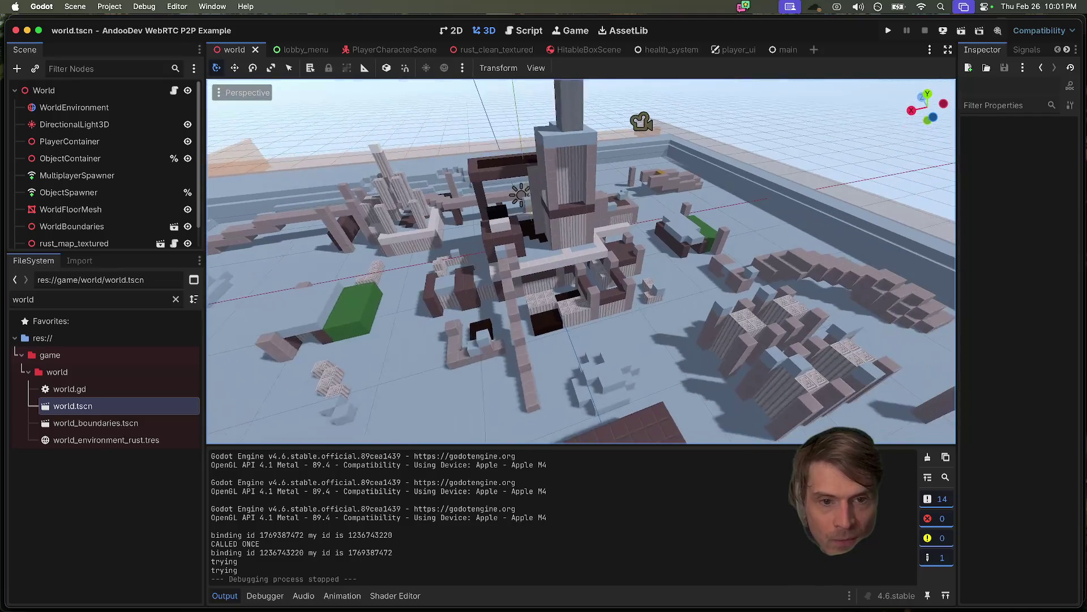
scroll(581, 262, "up", 10)
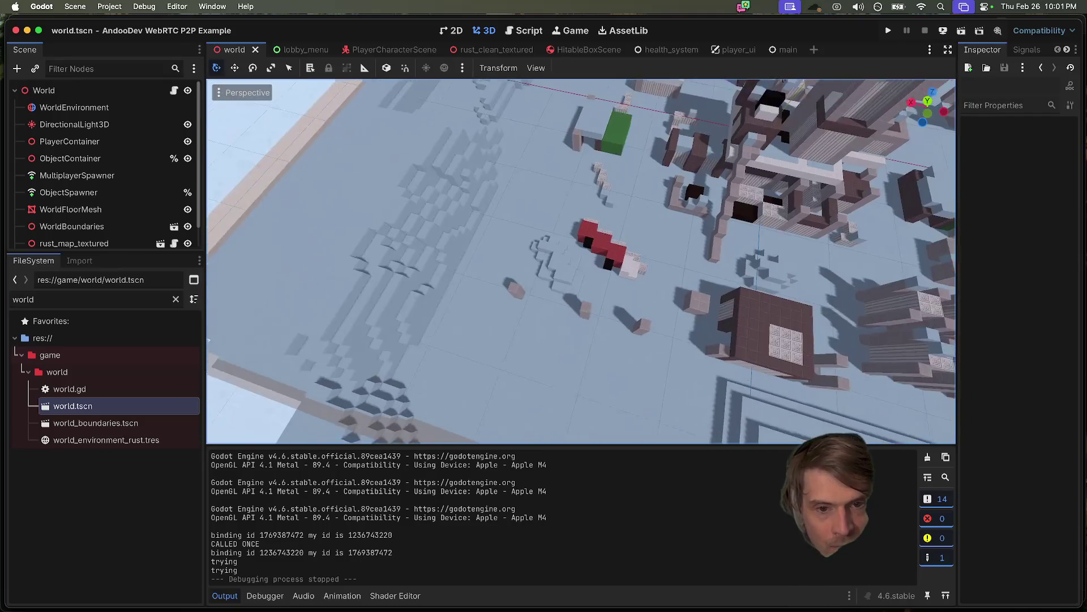
scroll(479, 288, "up", 5)
left_click(382, 259)
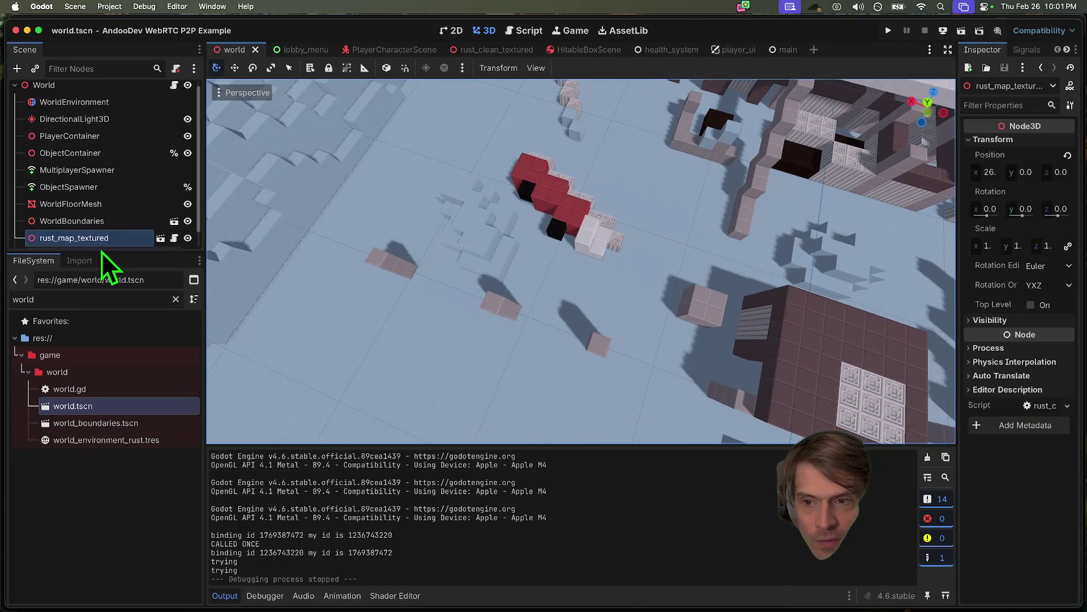
left_click_drag(100, 253, 94, 354)
- Add a Marker3D node and place it on the map at position 20, 0, -25
key("super+a")
type("marker")
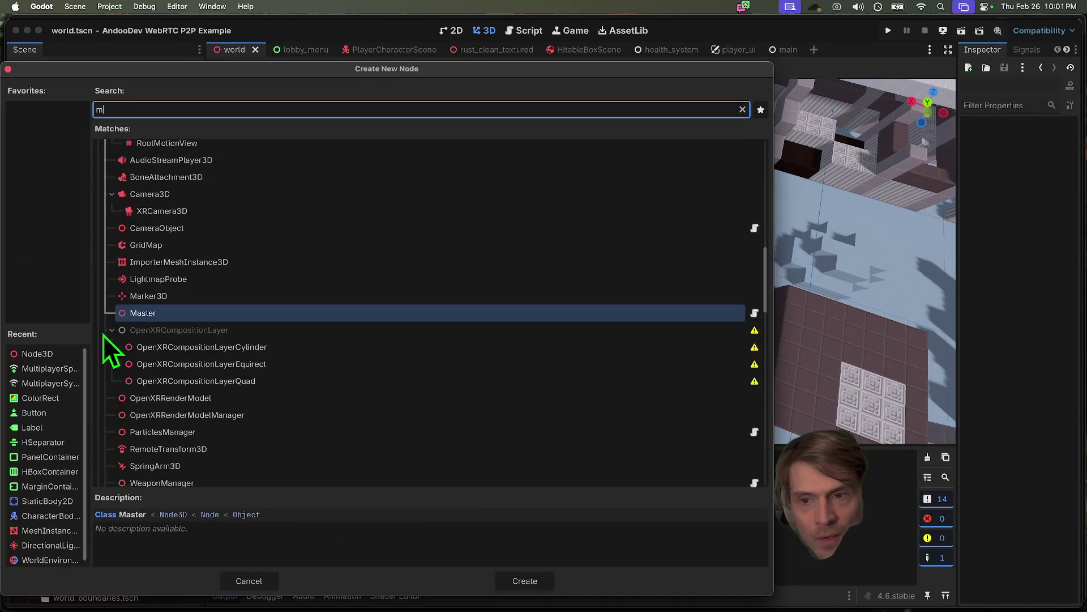
key("Return")
scroll(557, 170, "down", 5)
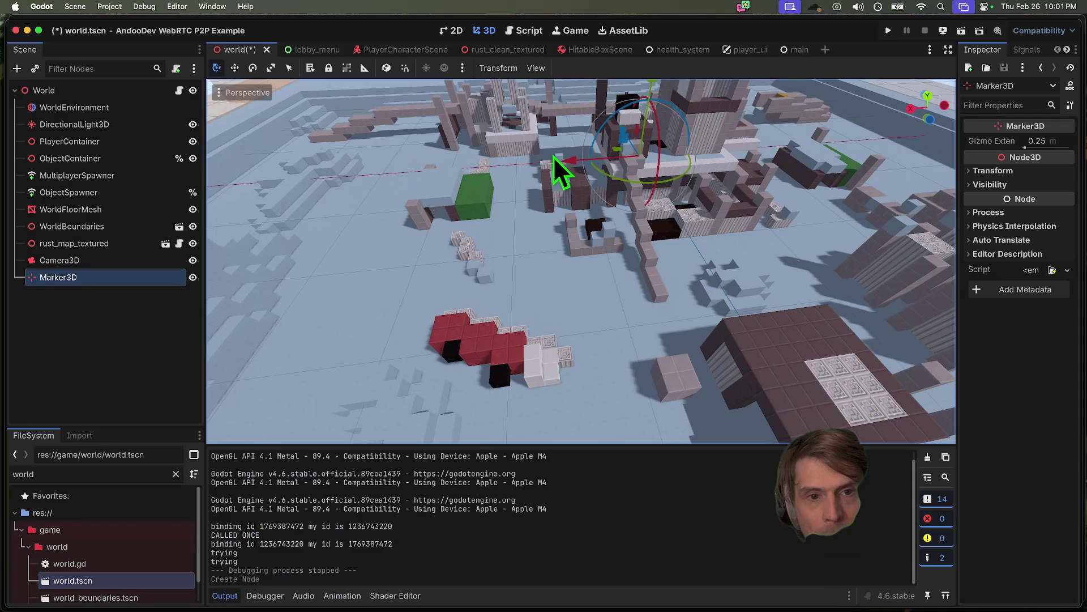
mouse_move(645, 148)
left_mouse_down()
mouse_move(400, 207)
mouse_move(481, 176)
mouse_move(491, 256)
mouse_move(538, 267)
left_mouse_up()
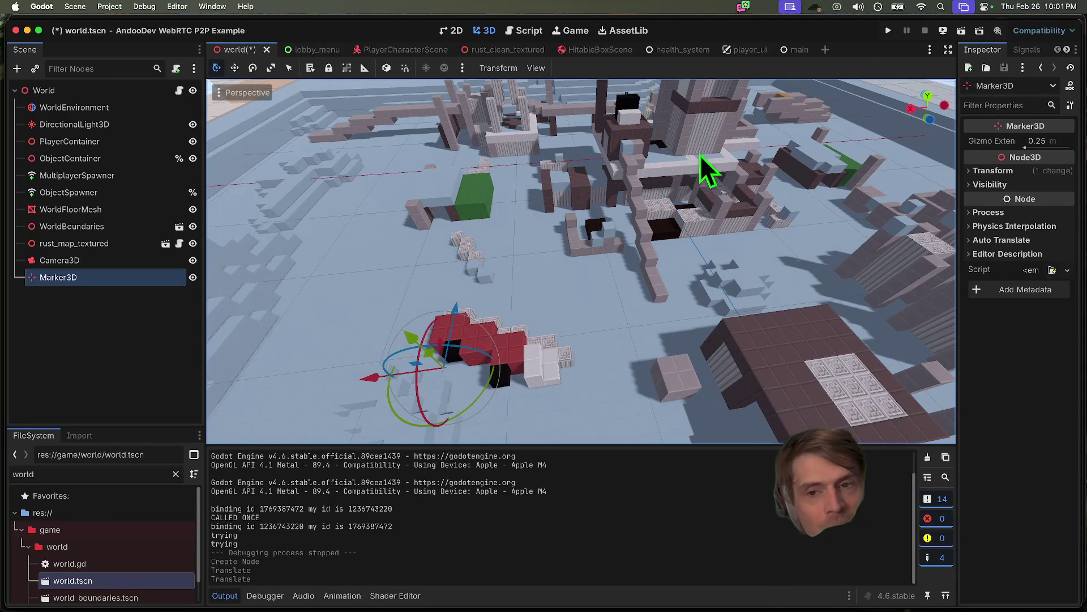
left_click(991, 170)
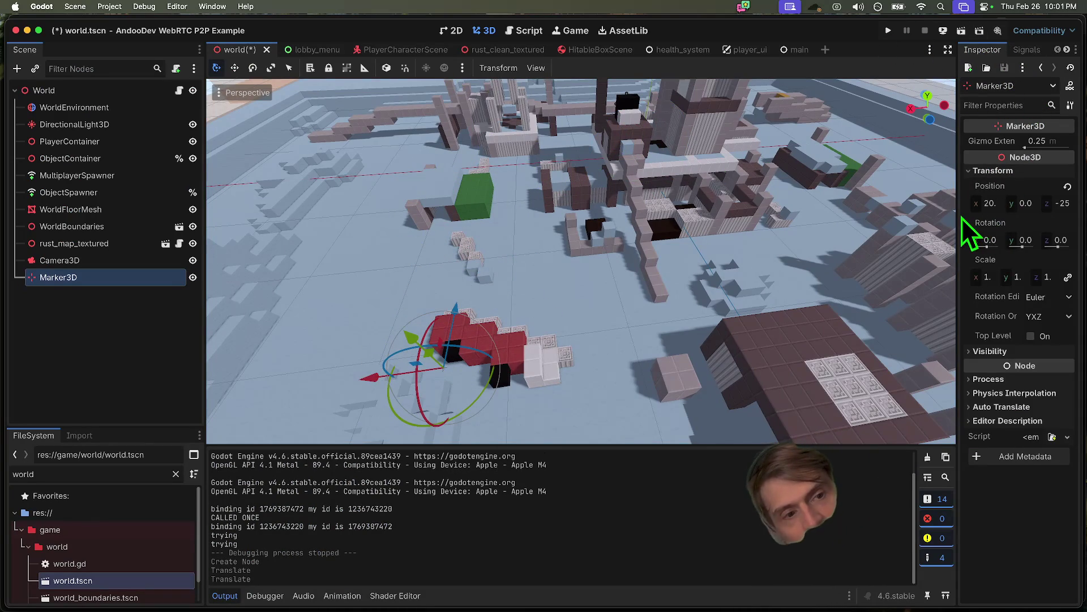
left_click_drag(956, 215, 644, 211)
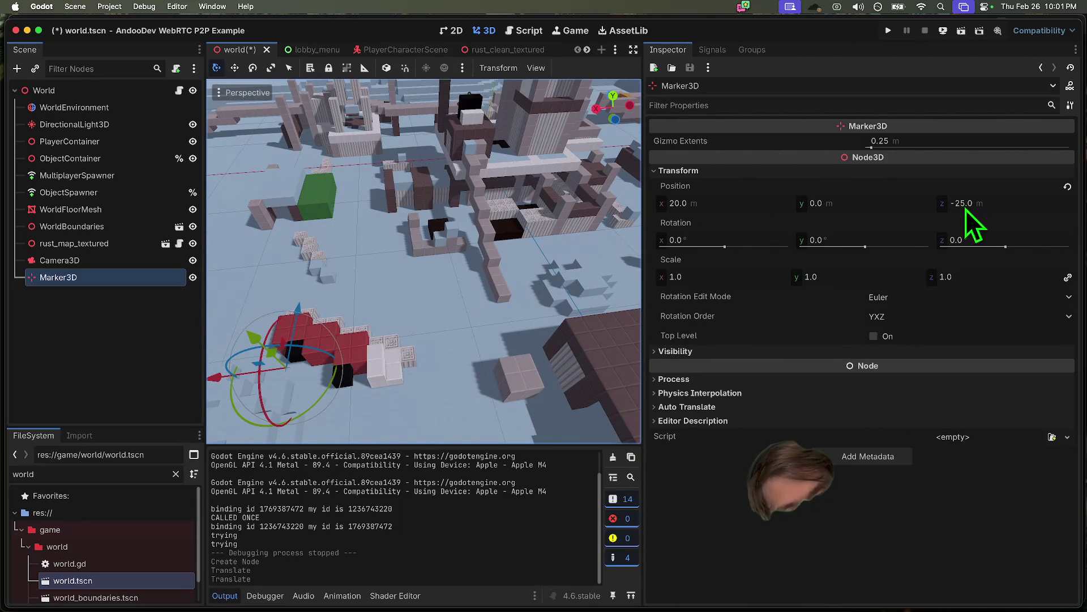
left_click_drag(1008, 207, 1011, 206)
key("super+z")
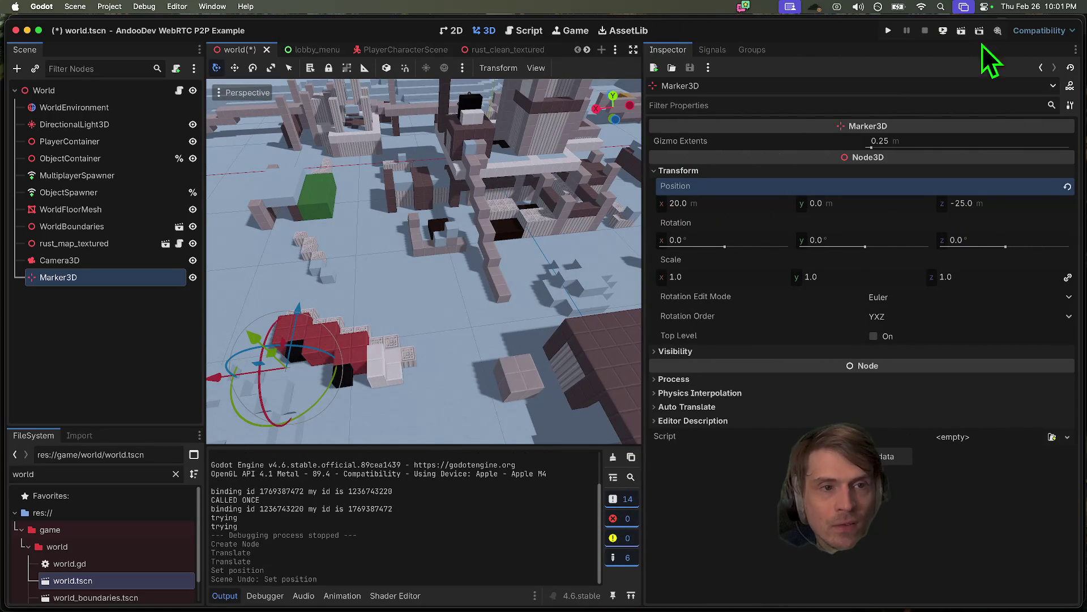
- In world.gd's spawn_boxes, change the x range to randf_range(25.0, 15.0)
left_click(524, 31)
scroll(474, 376, "up", 5)
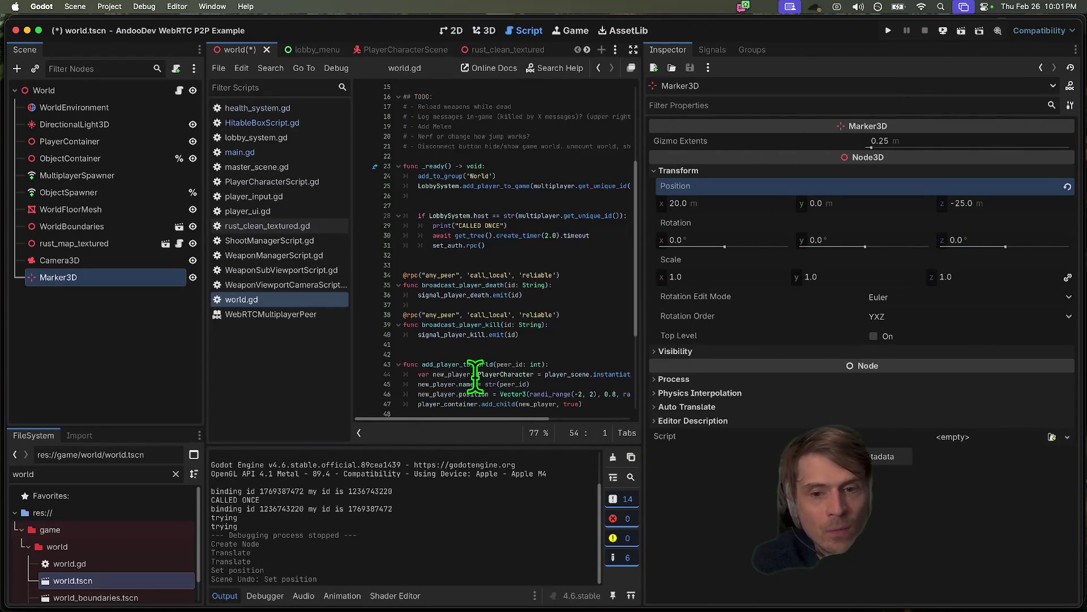
scroll(495, 378, "down", 3)
left_click_drag(636, 328, 796, 328)
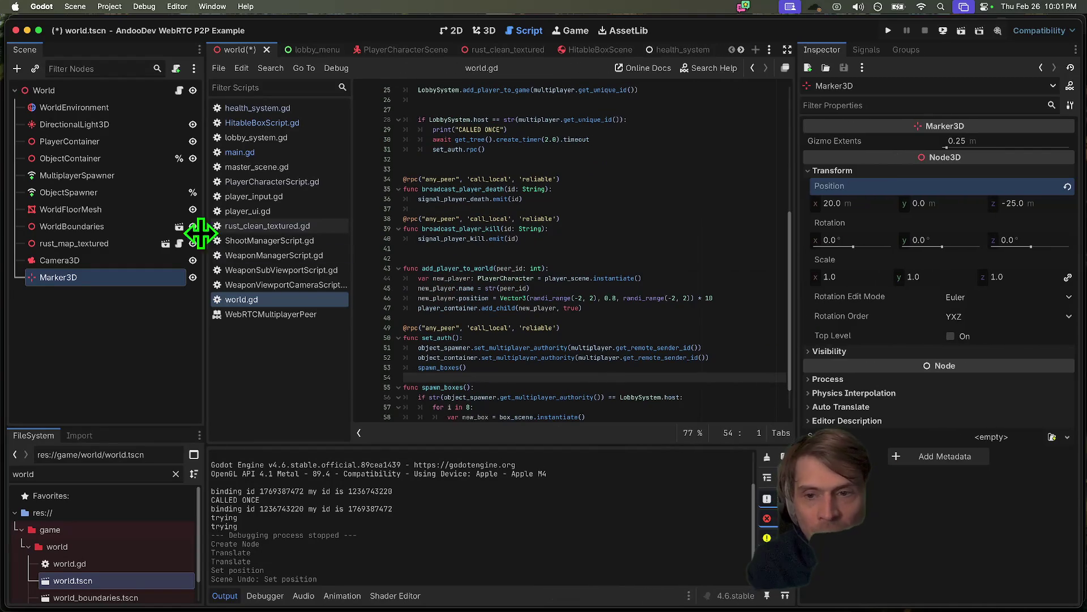
scroll(497, 309, "down", 1)
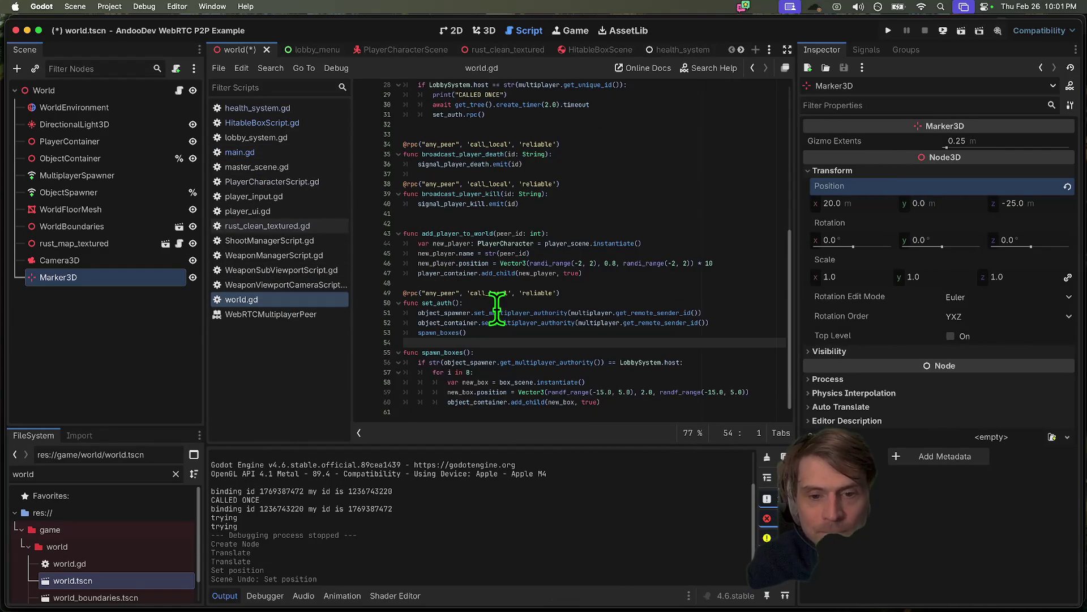
left_click(604, 392)
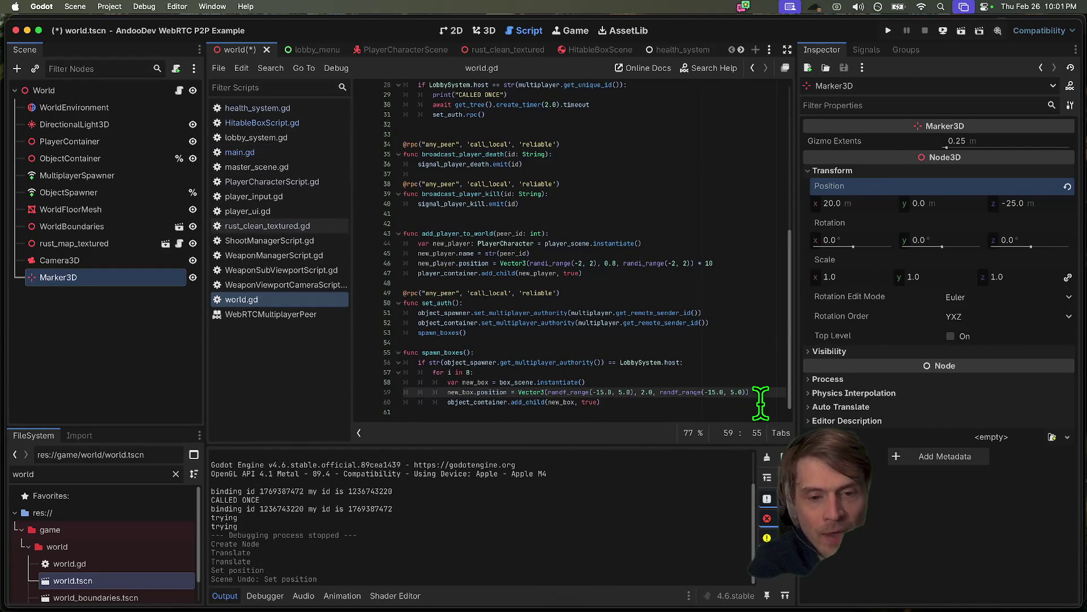
key("Right")
key("Right")
key("Right")
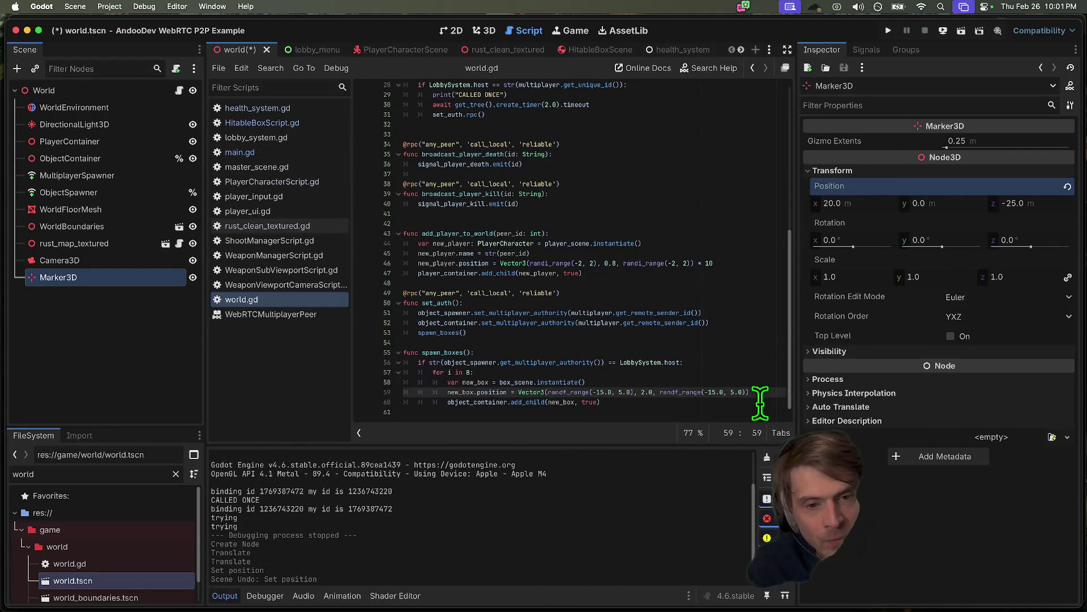
key("Left")
key("Left")
key("Left")
key("BackSpace")
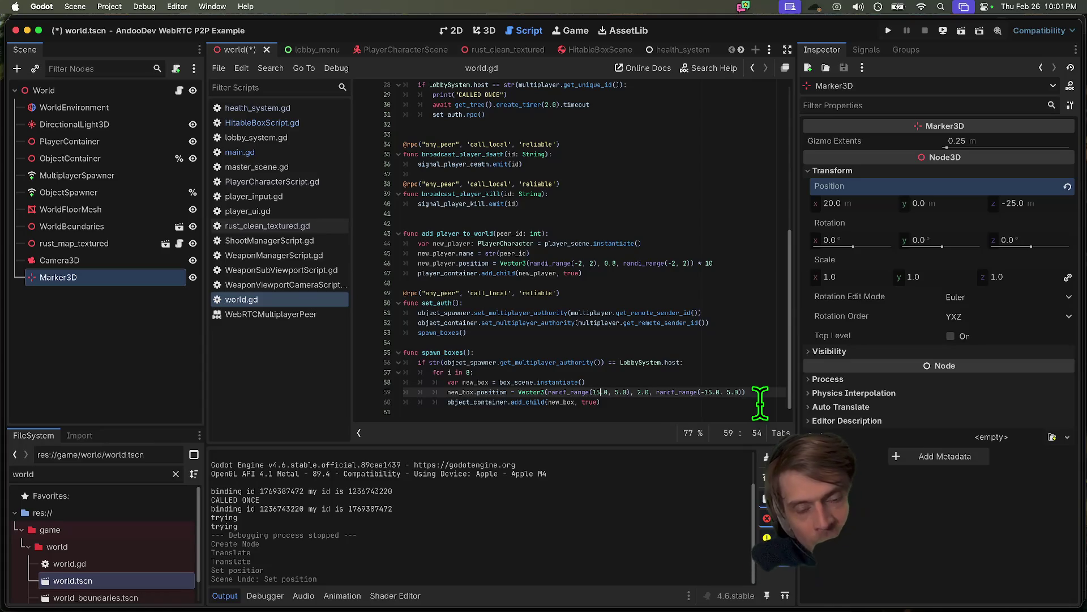
type("25")
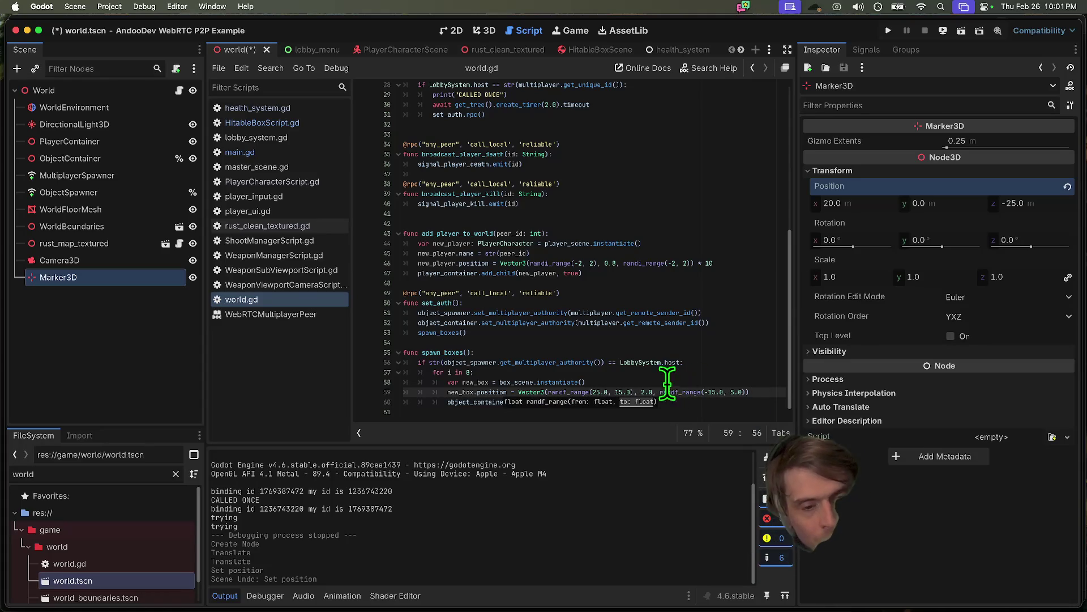
- Change the box spawn height from 2.0 to 3.0 and move to the z range
key("Right")
key("Right")
key("Right")
key("Delete")
type("3")
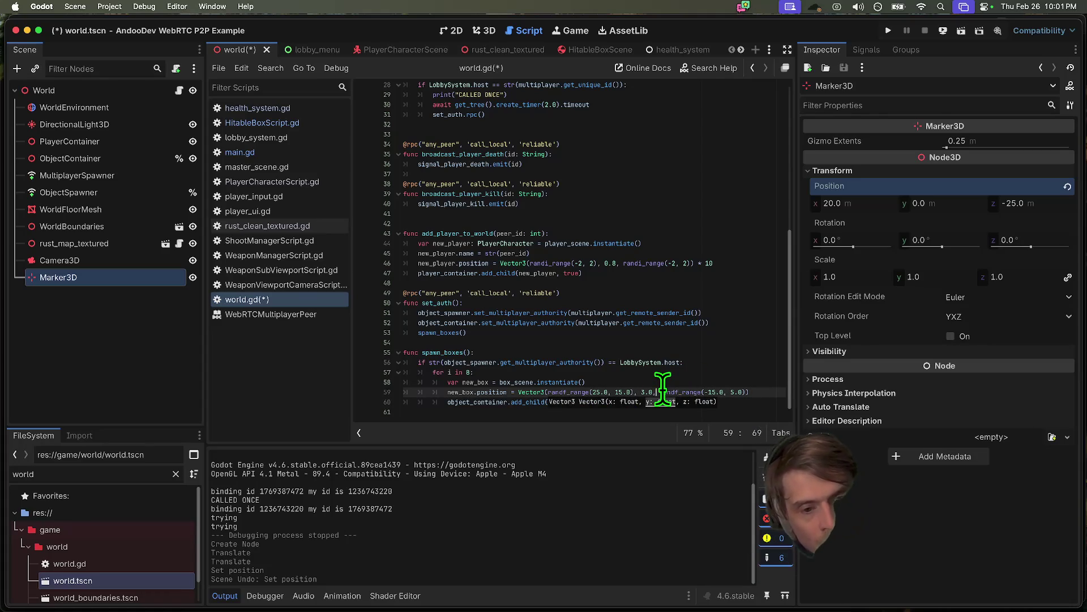
left_click(708, 392)
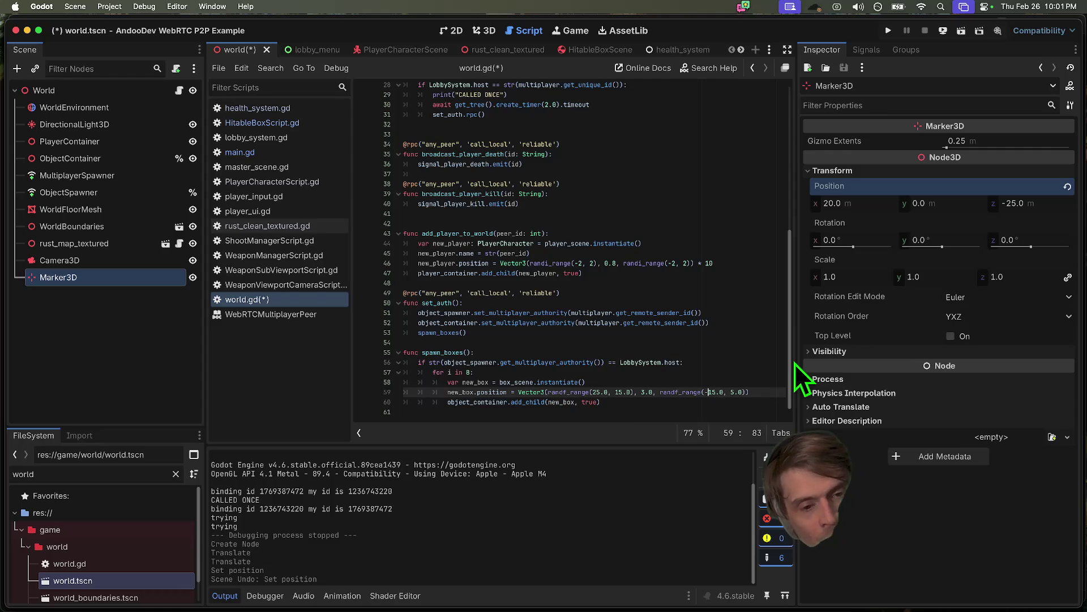
key("super+Tab")
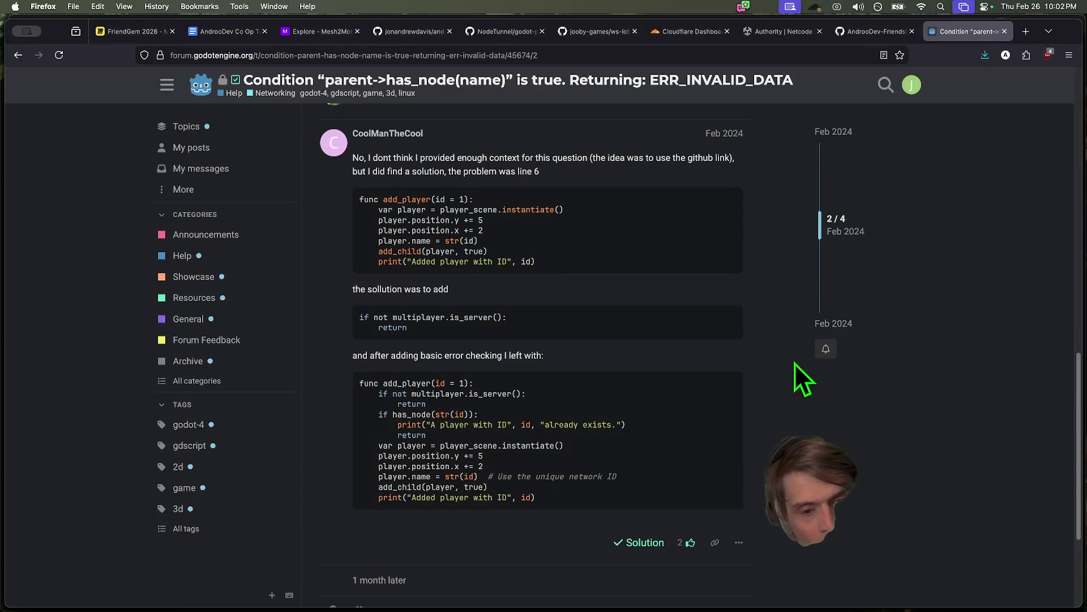
key("super+Tab")
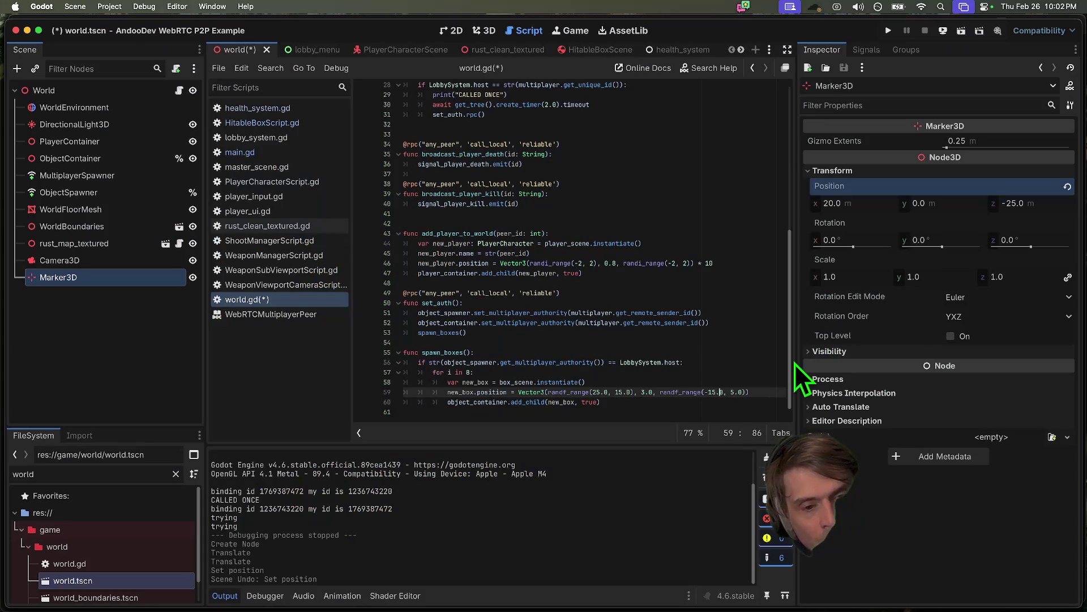
- Edit line 59's box spawn ranges to x 30.0–18.0 and z -18.0 to -30.0, then save and run
key("Left")
key("BackSpace")
type("8")
key("Right")
key("Right")
key("Right")
type("-")
key("Right")
key("BackSpace")
type("30")
left_click(586, 401)
left_click(600, 395)
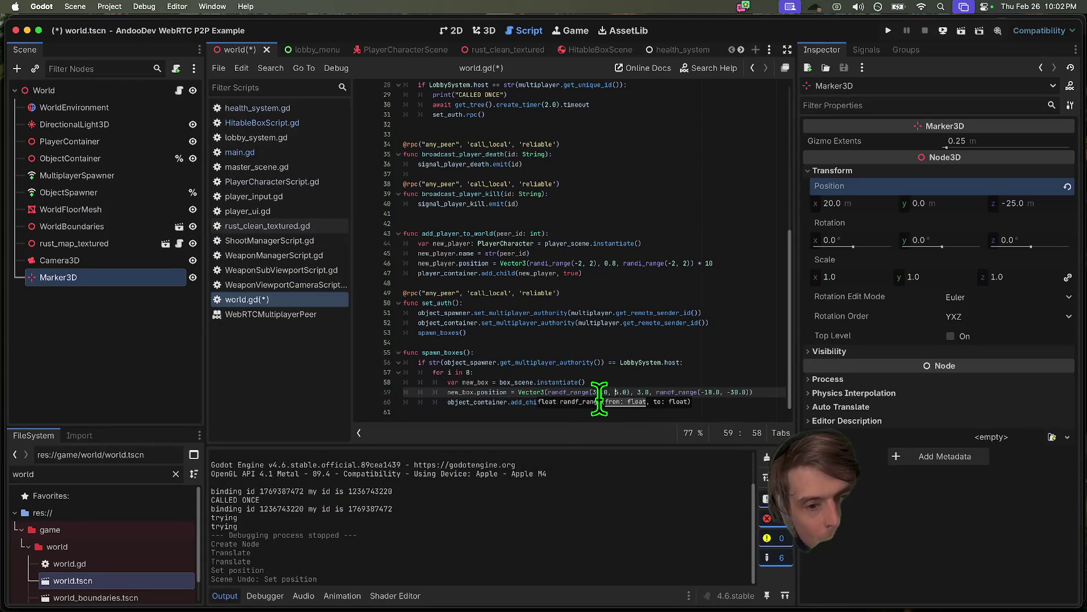
type("8")
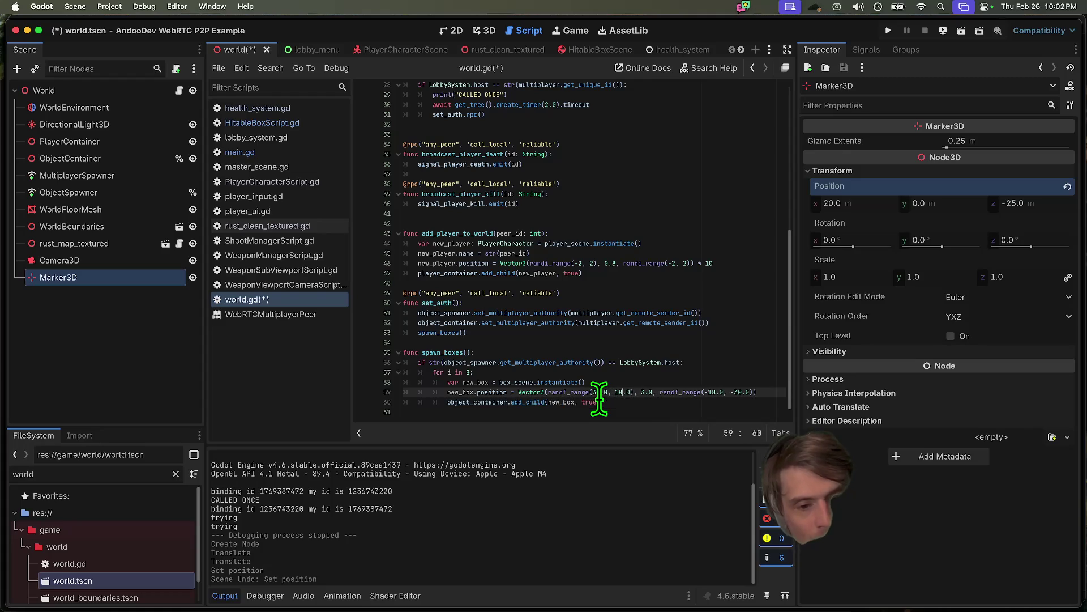
key("super+b")
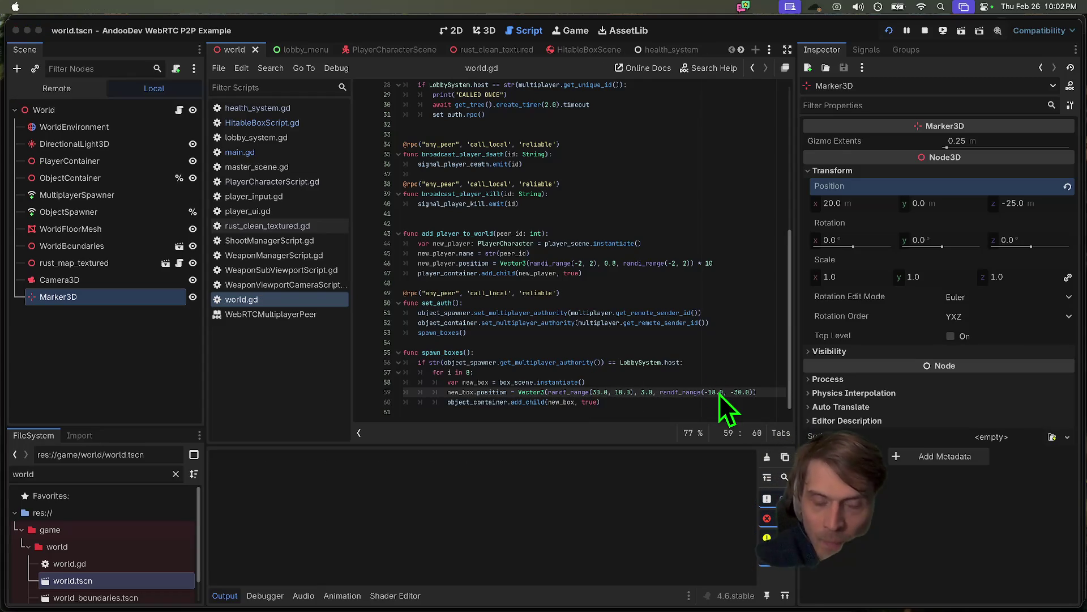
- Connect the first window, create a lobby in the second, join it from the first, and start the match
left_click_drag(450, 151, 229, 56)
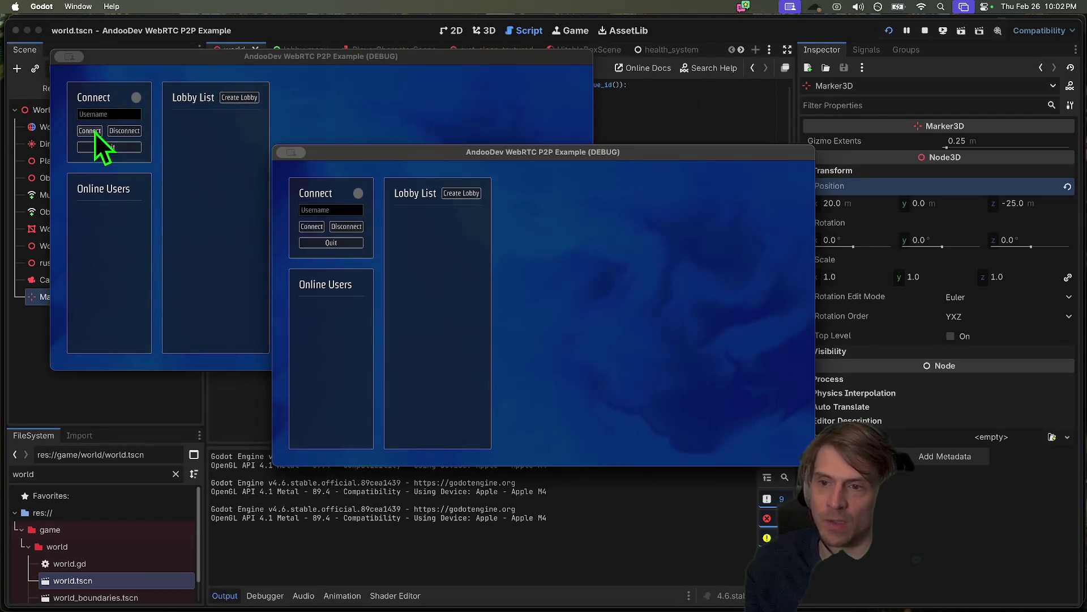
left_click(90, 131)
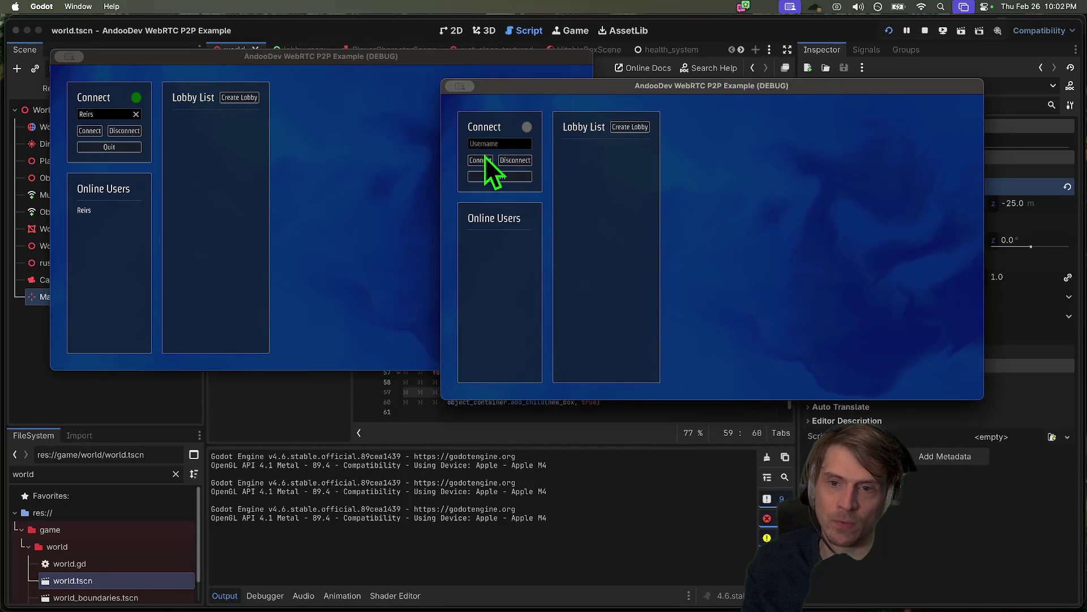
left_click(639, 132)
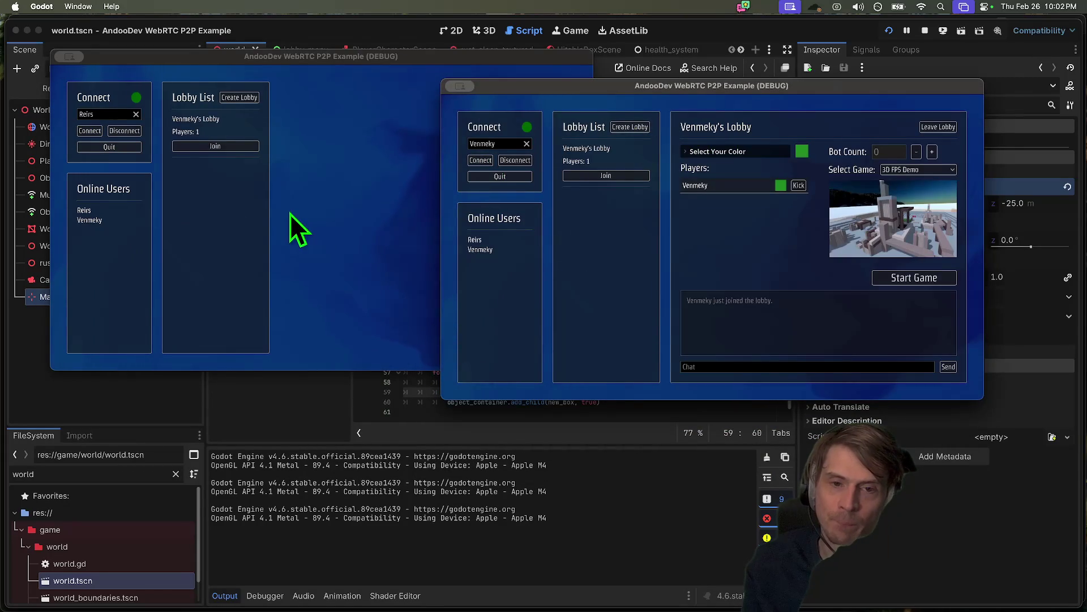
left_click(216, 146)
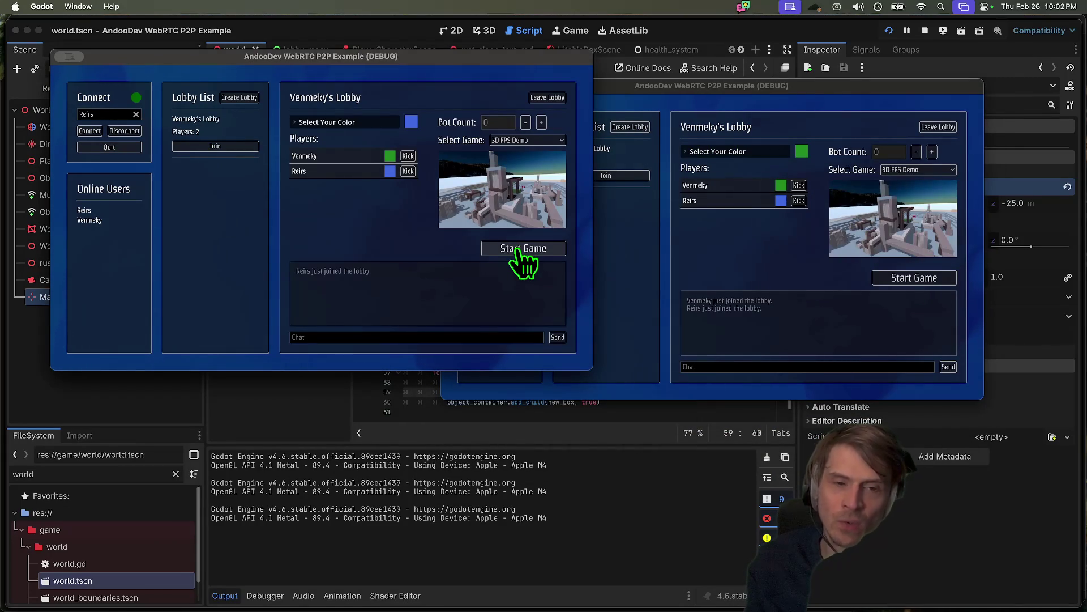
left_click(524, 248)
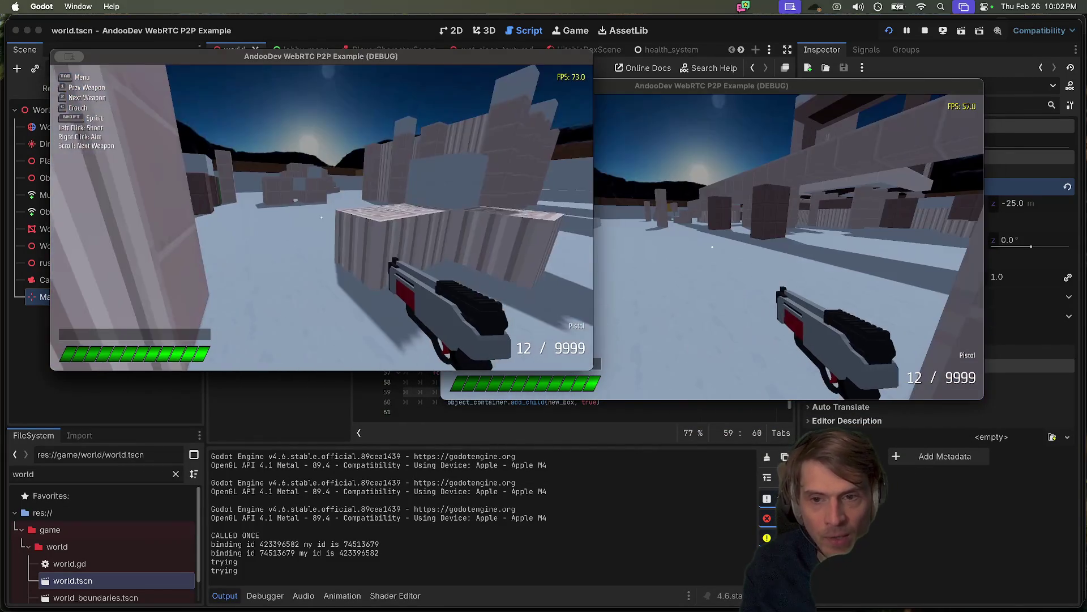
- Walk the first player forward into the red block structure, scattering the blocks
key("Escape")
key("Escape")
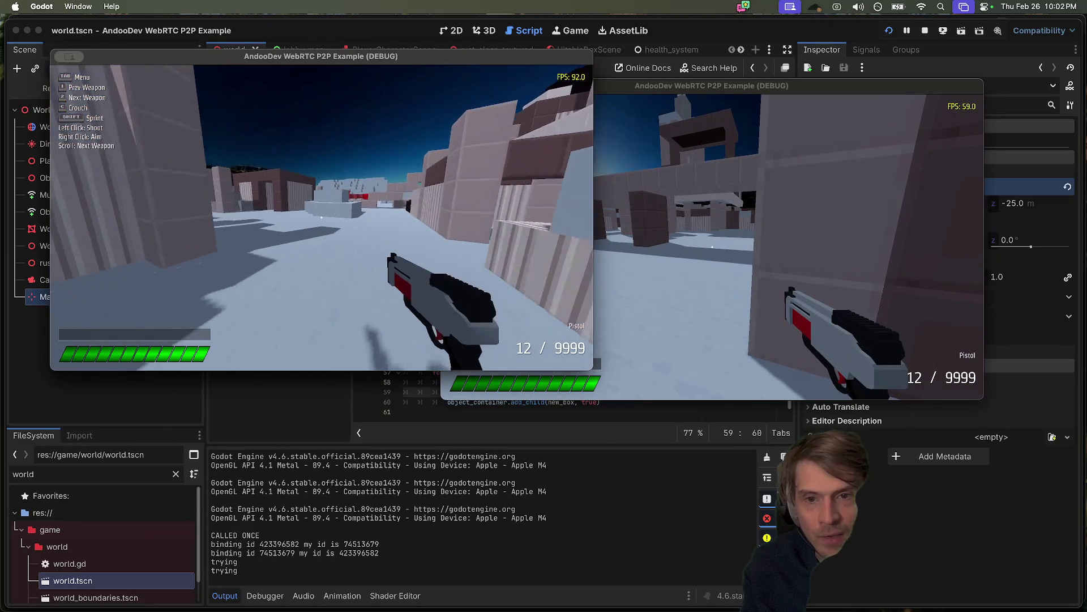
key("w")
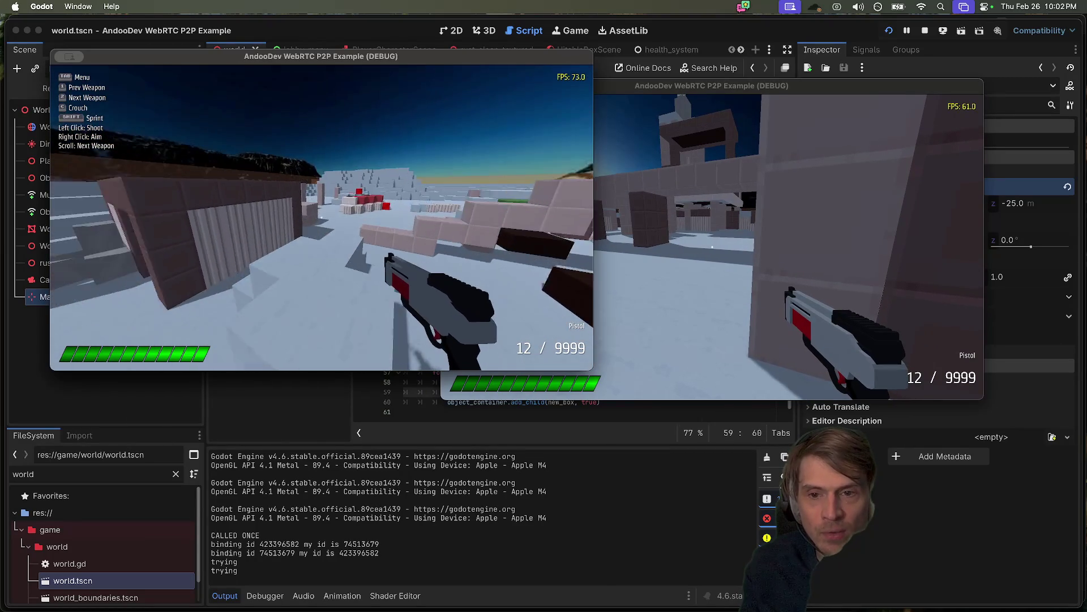
key("w")
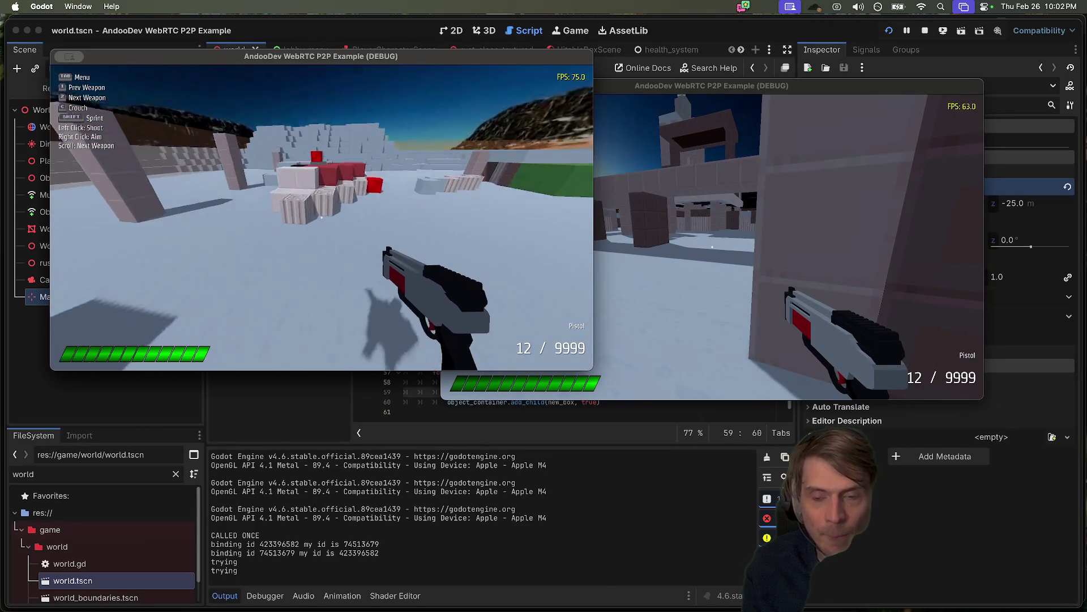
key("w")
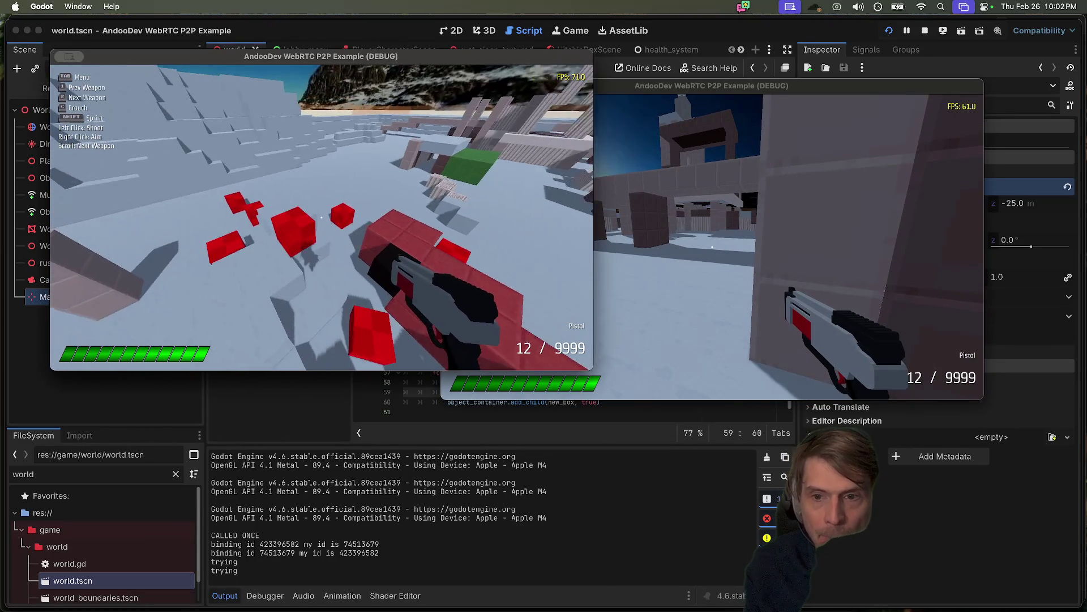
- Move the second player into the open and fire repeatedly at the first player
left_click(787, 244)
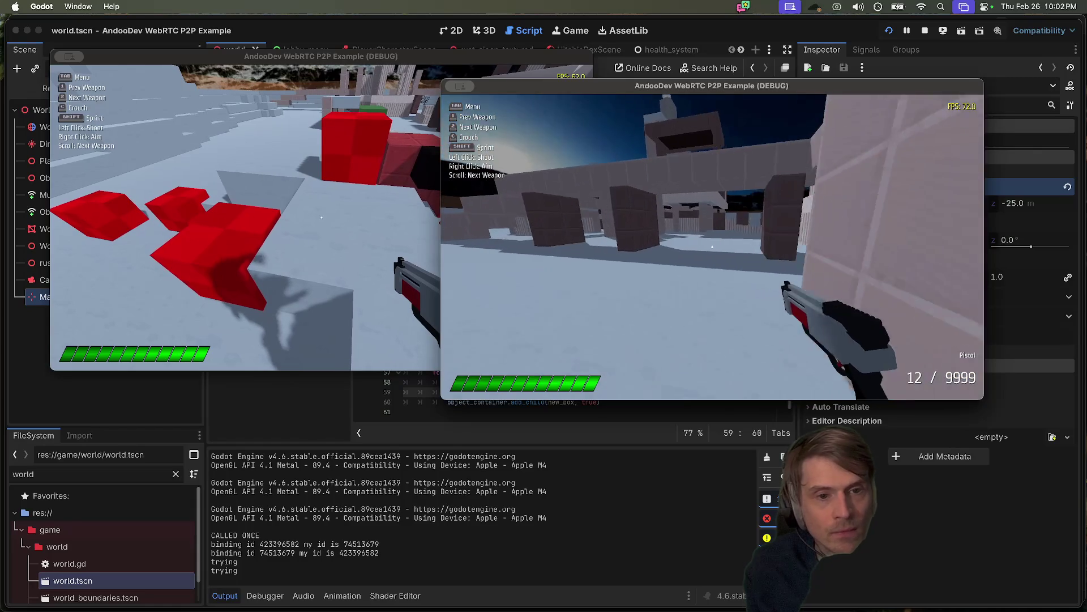
key("w")
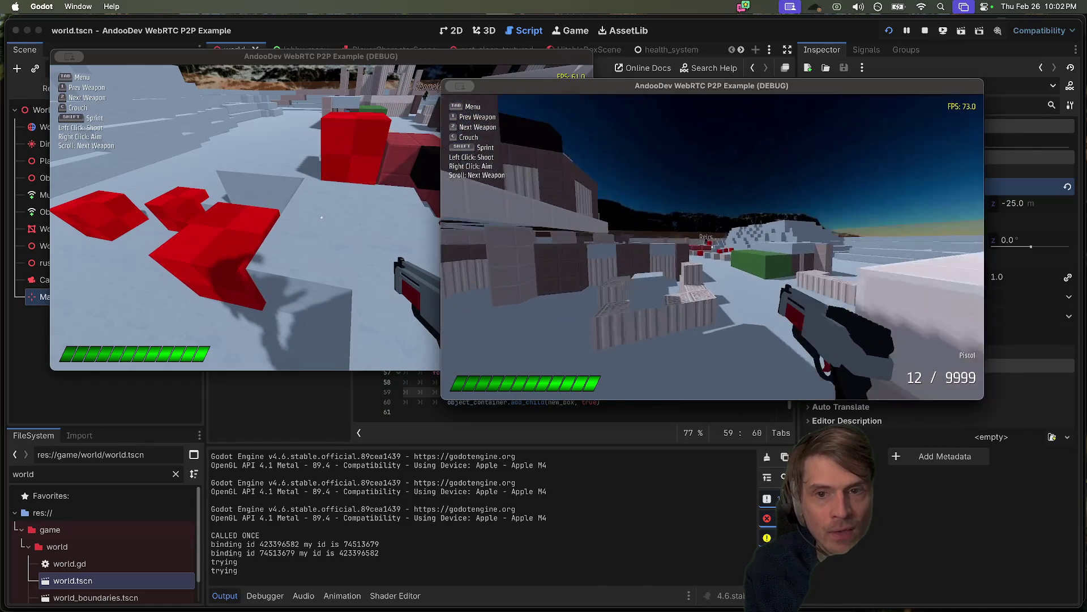
left_click(710, 245)
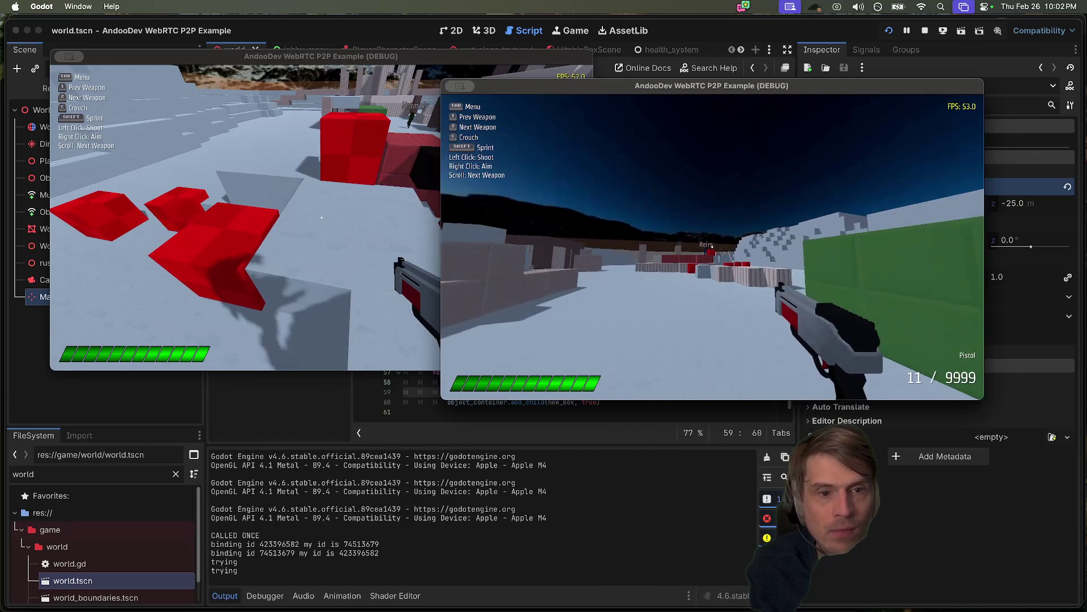
left_click(712, 247)
left_click(712, 247)
left_click(712, 247)
left_click(713, 247)
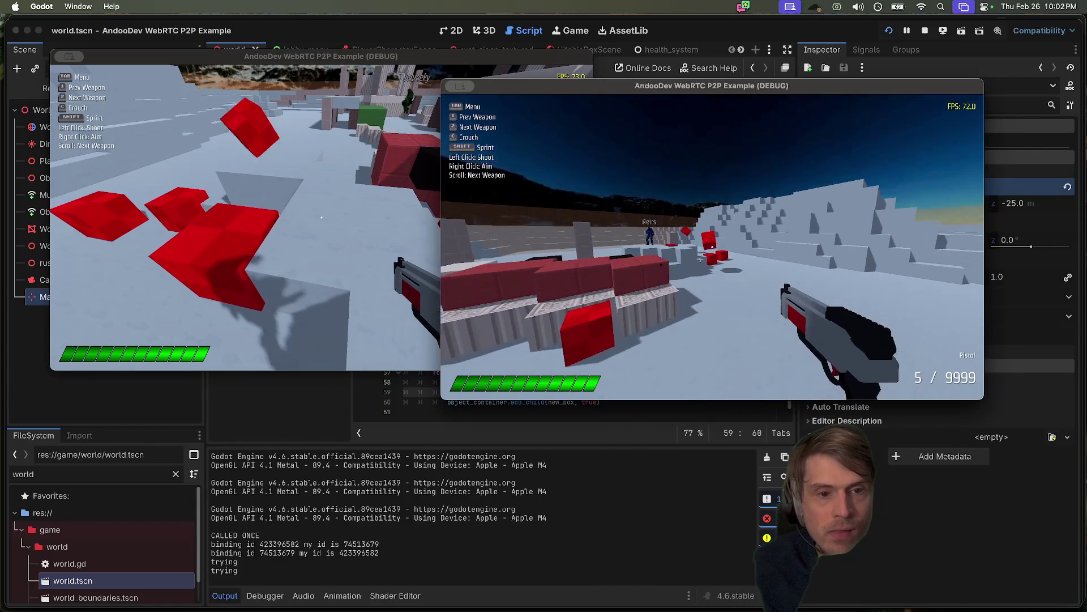
- Move the first player near the red boxes, open the Tab menu, reload the second player, then quit
left_click(321, 217)
key("w")
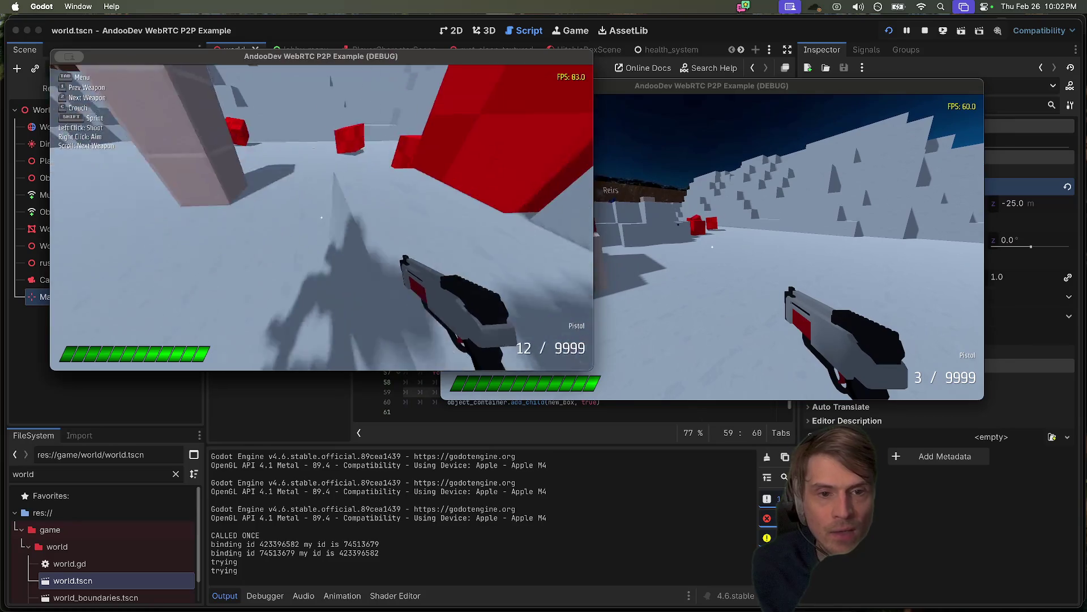
key("w")
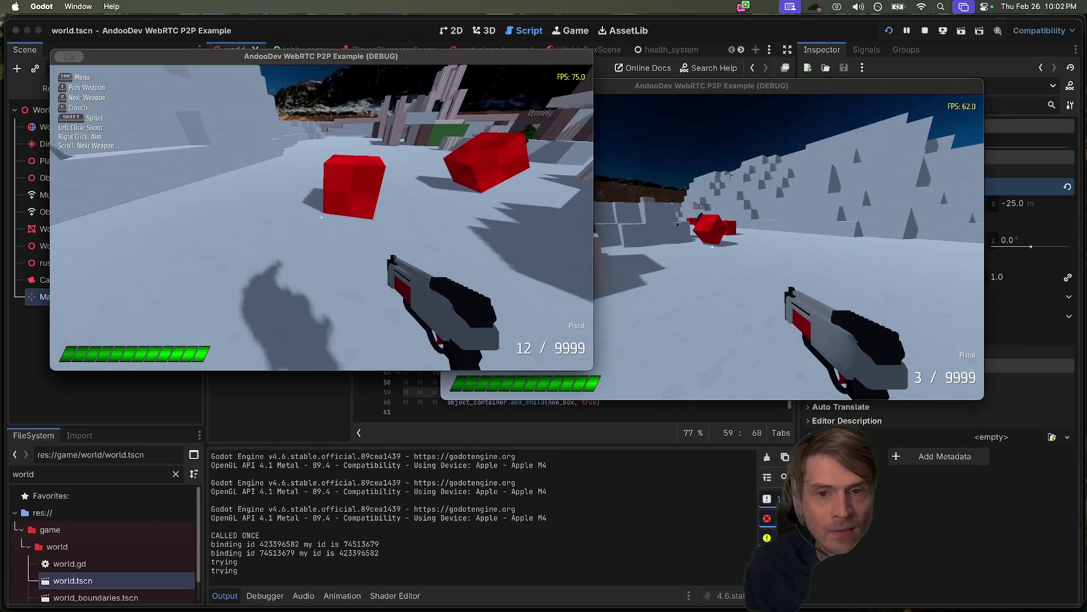
key("Tab")
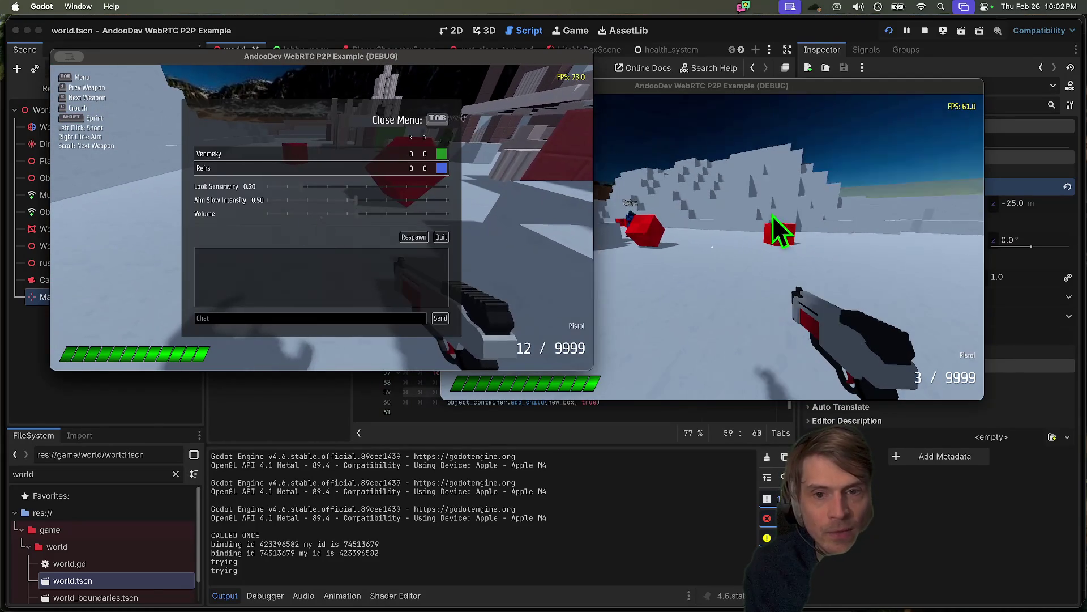
left_click(777, 236)
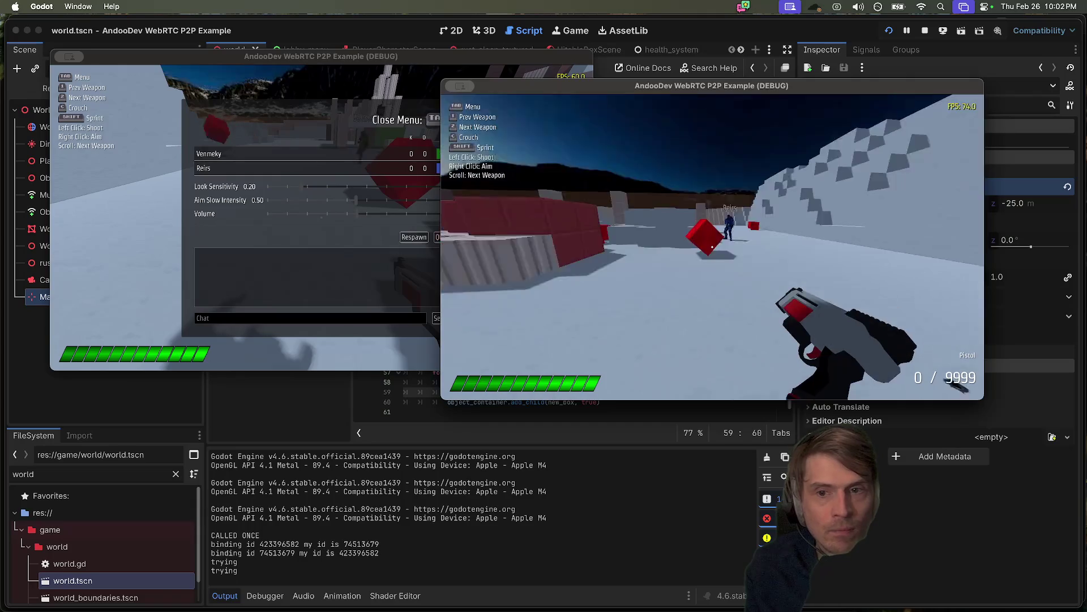
key("r")
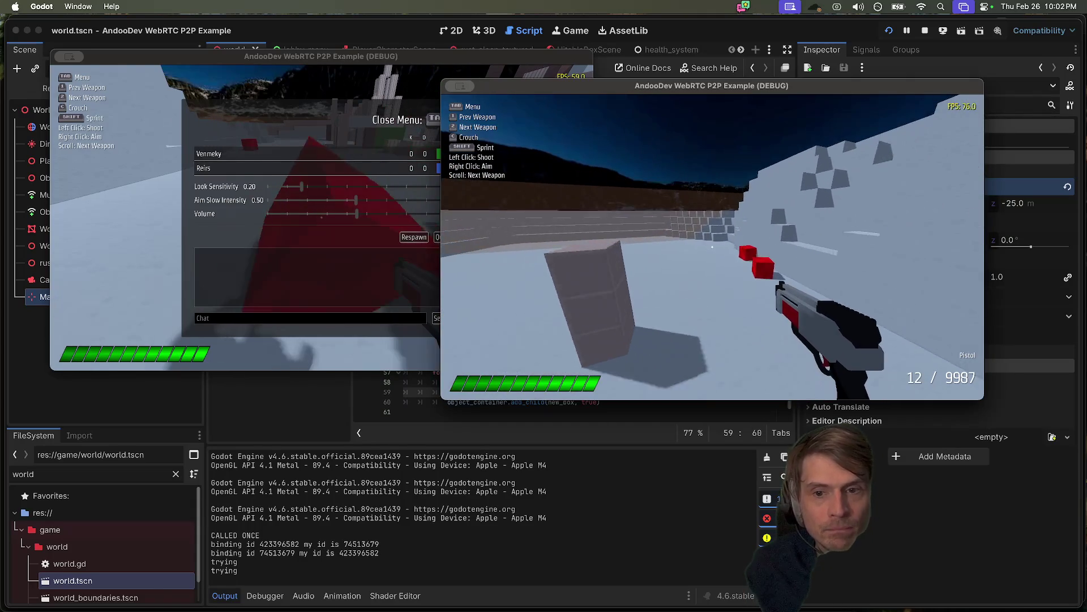
key("super+q")
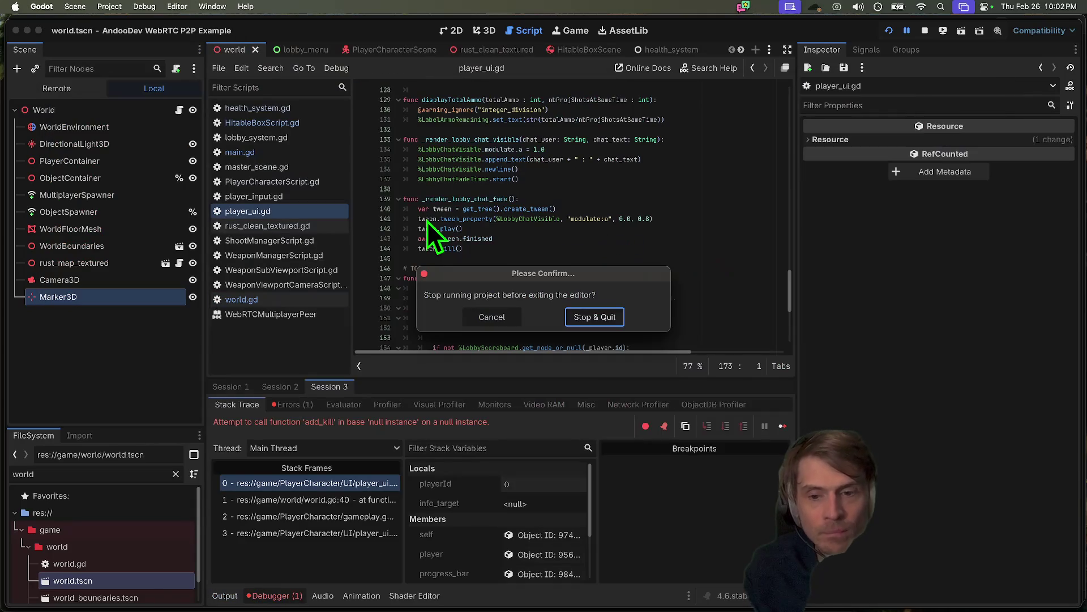
- Dismiss the quit prompt, stop the running project, and review player_ui.gd
key("Escape")
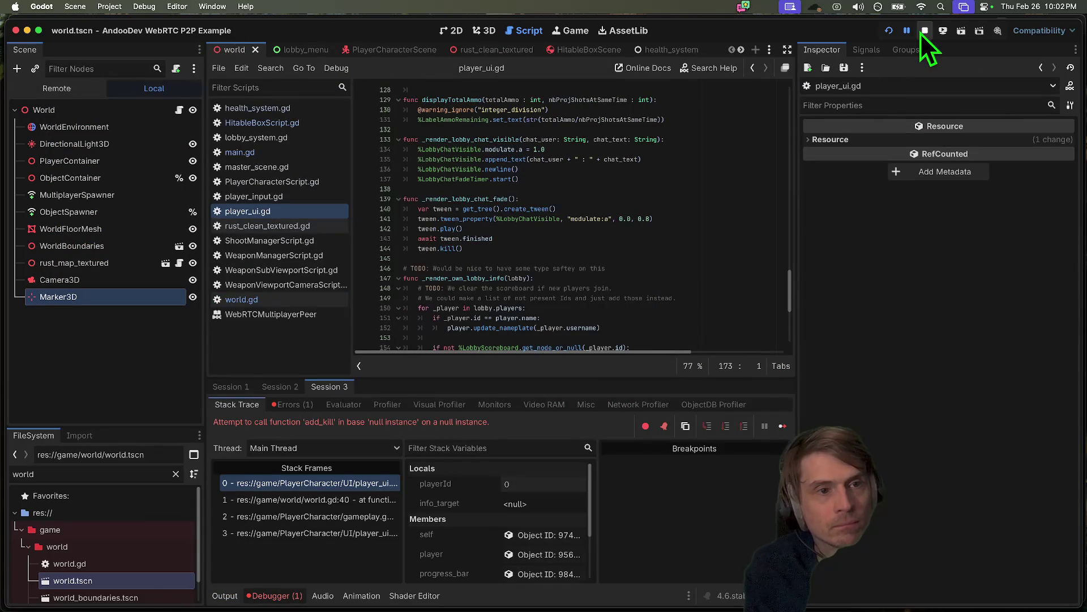
left_click(923, 31)
left_click(608, 278)
scroll(607, 275, "down", 5)
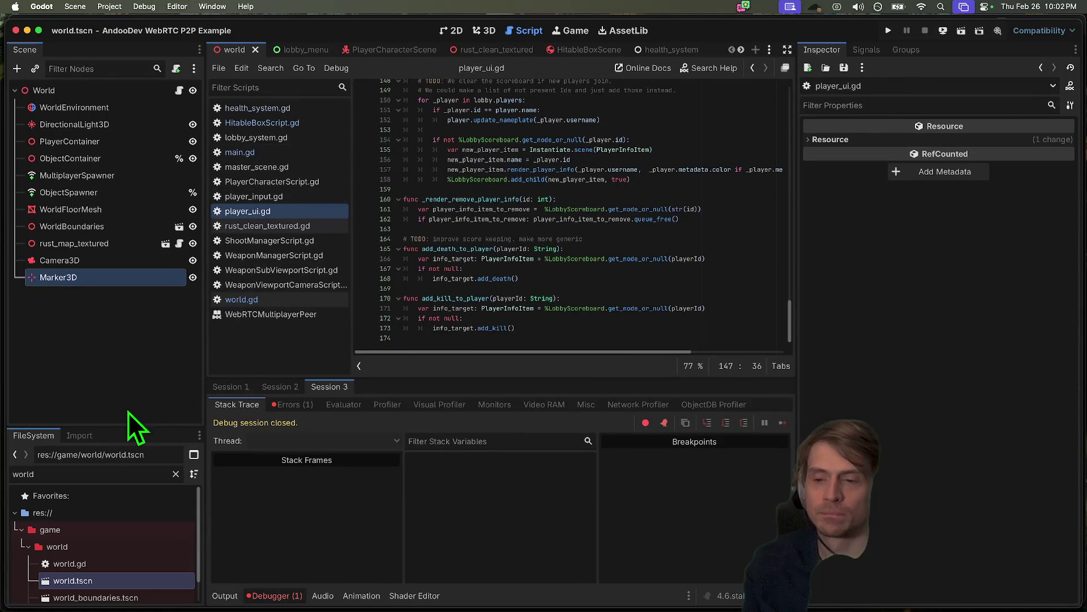
- Filter the file list for 'main', open the main scene, and open the LobbyMenu node's script
left_click_drag(98, 426, 99, 265)
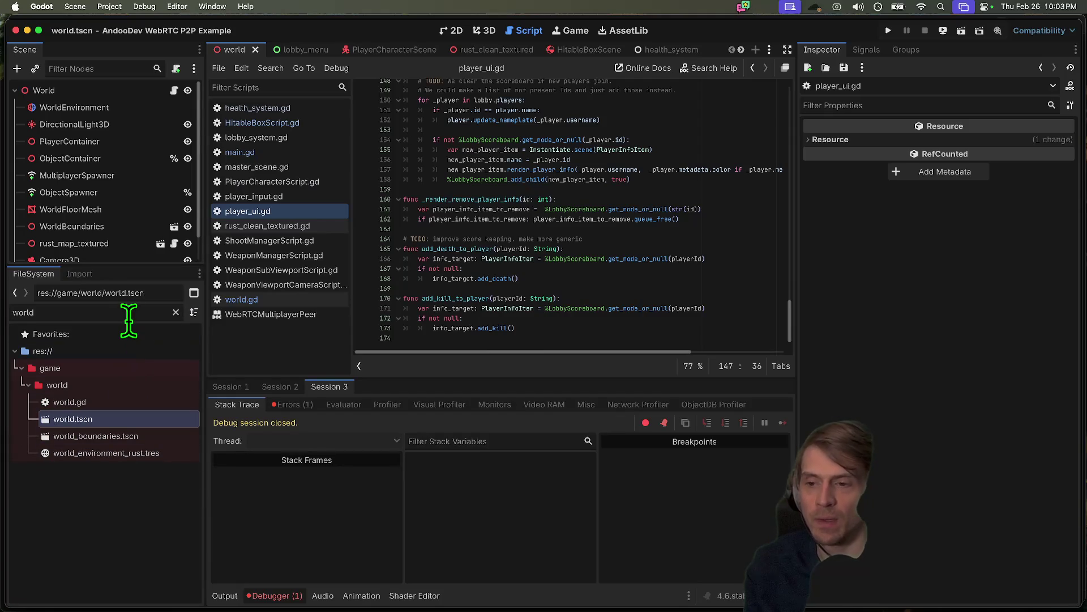
type("main")
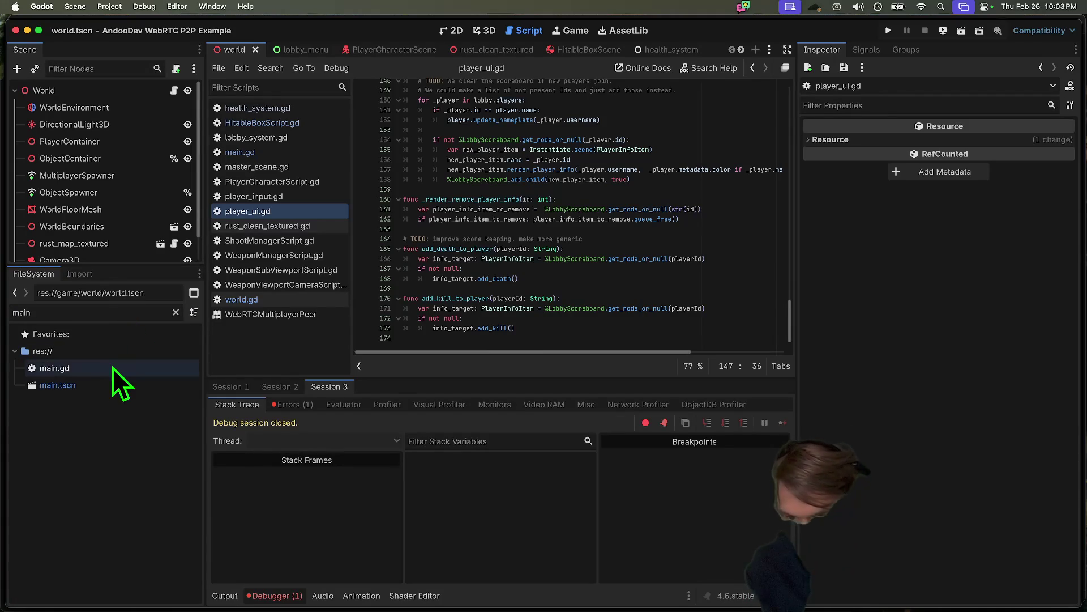
double_click(104, 384)
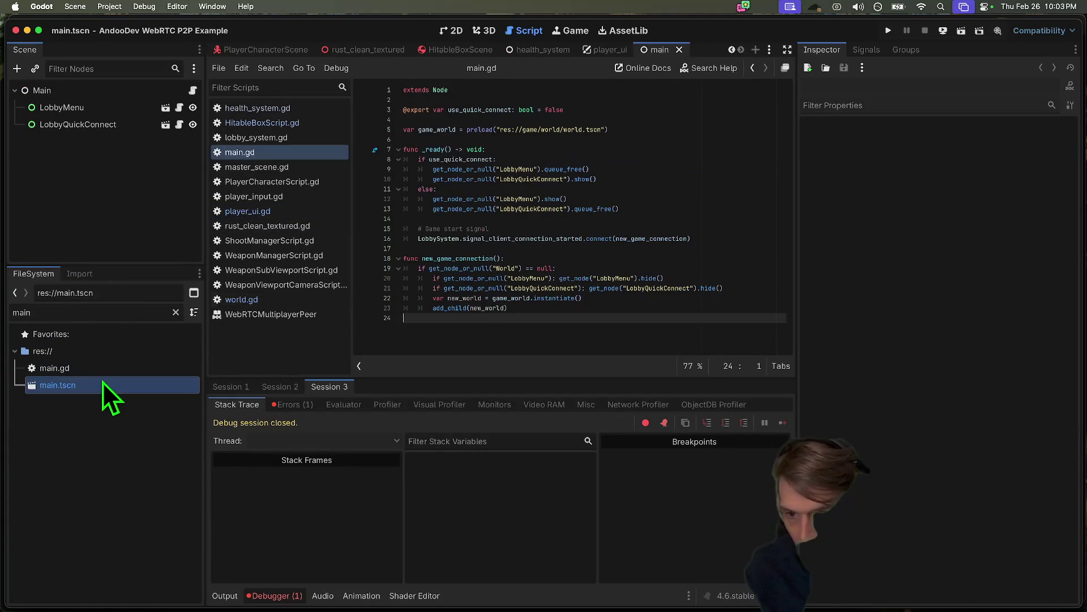
left_click(179, 108)
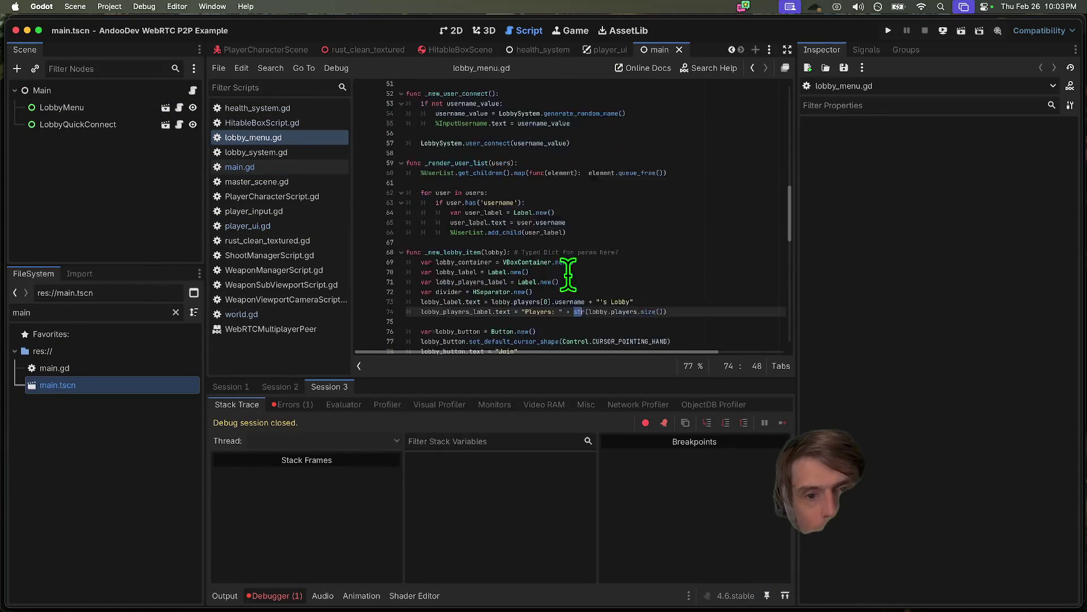
- Search lobby_menu.gd for 'star' to find the lobby Start button connection
scroll(568, 275, "down", 5)
left_click_drag(532, 378, 487, 509)
scroll(630, 243, "down", 5)
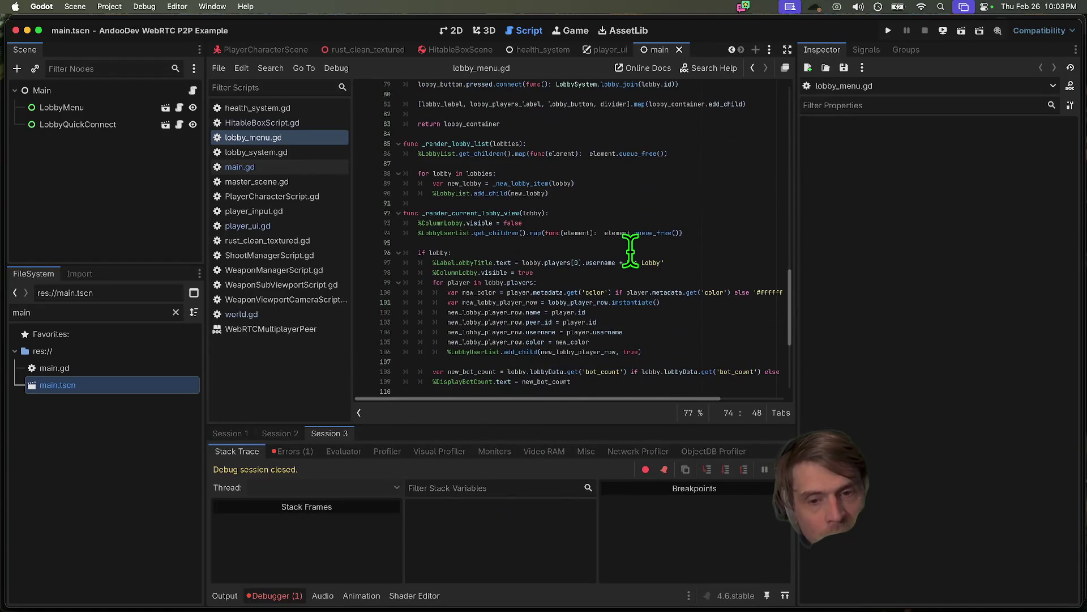
key("super+f")
type("star")
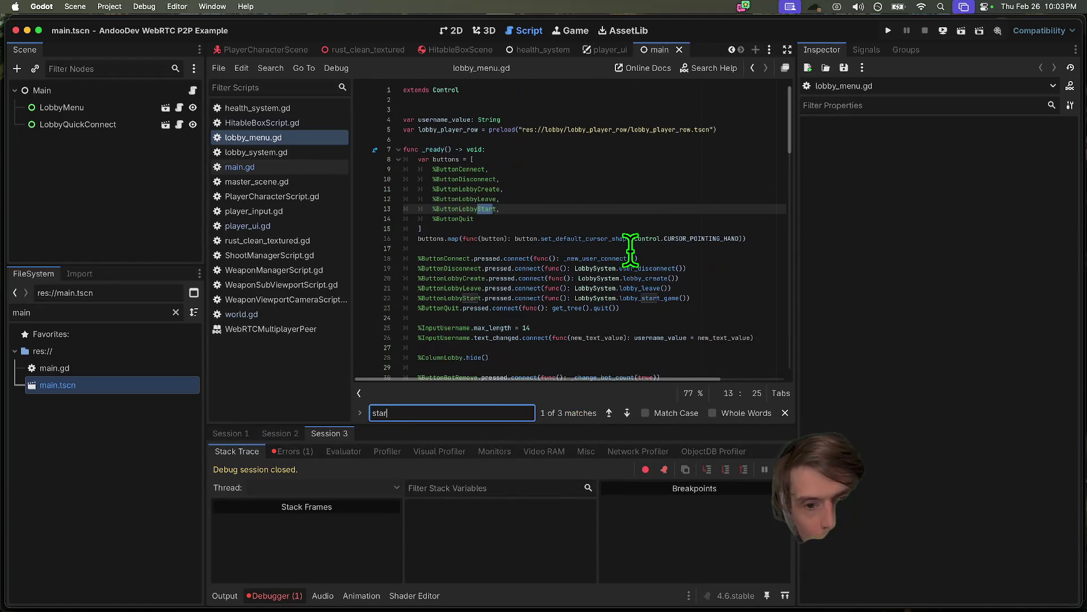
key("Return")
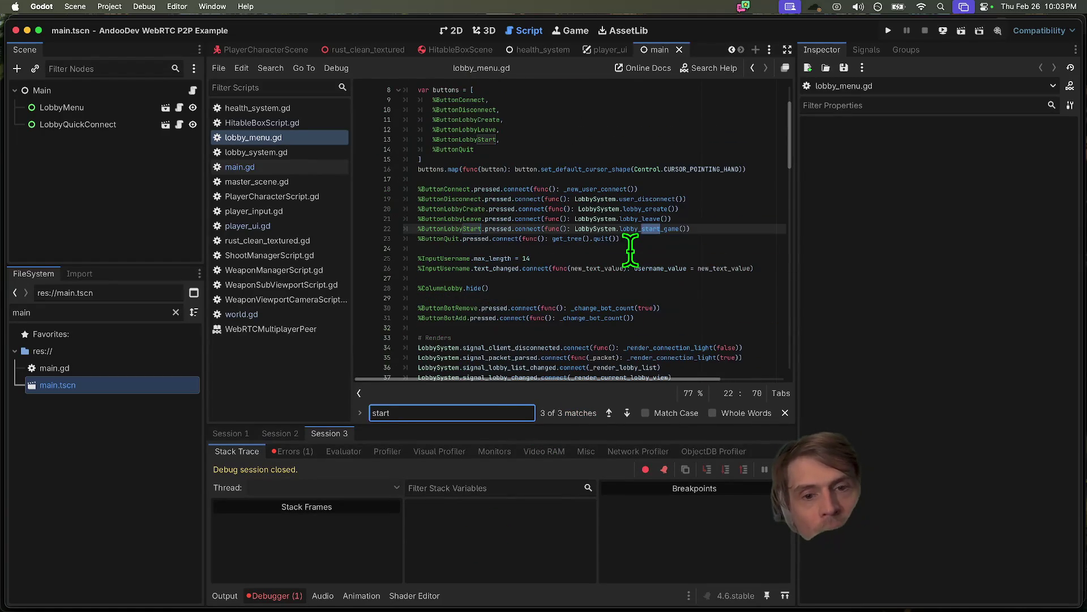
key("Return")
key("Return")
key("Return")
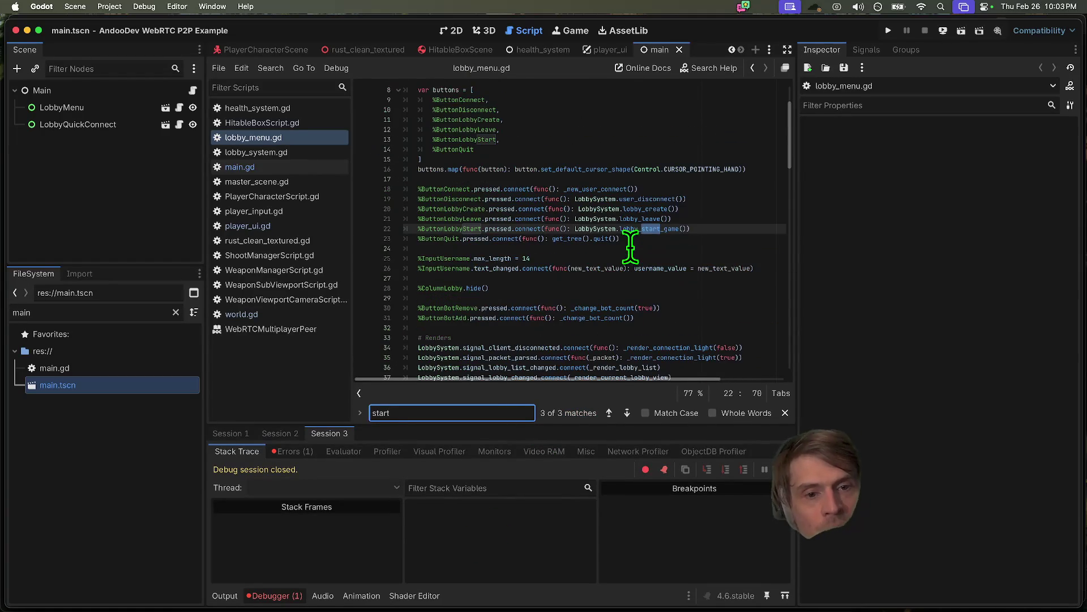
key("Escape")
- Follow lobby_start_game to its definition, then return to ButtonLobbyStart on line 22
double_click(646, 229)
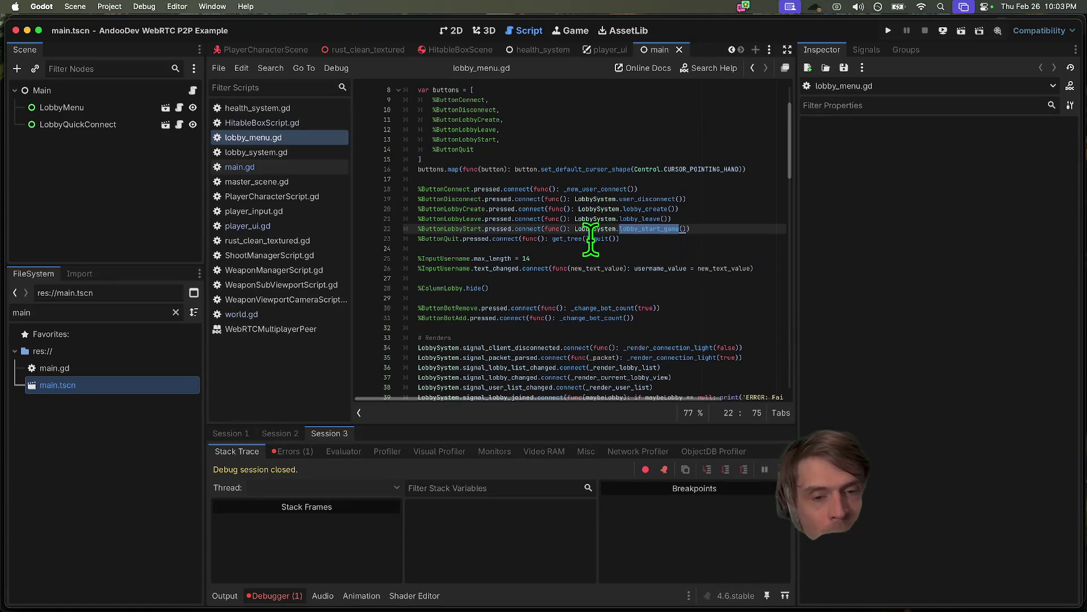
left_click(527, 227)
left_click(656, 229)
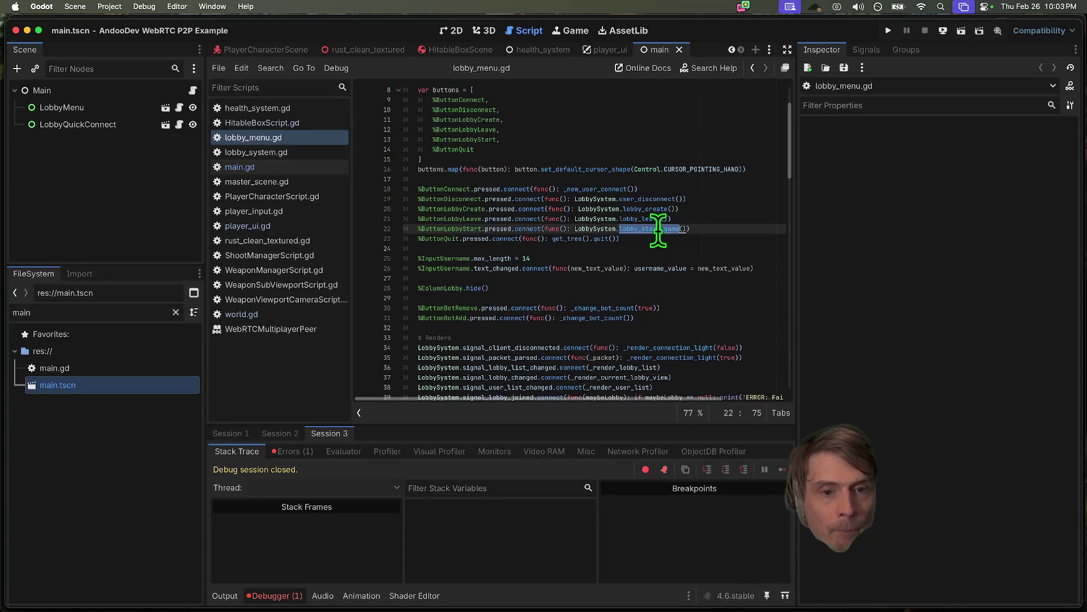
left_click(648, 229, "super")
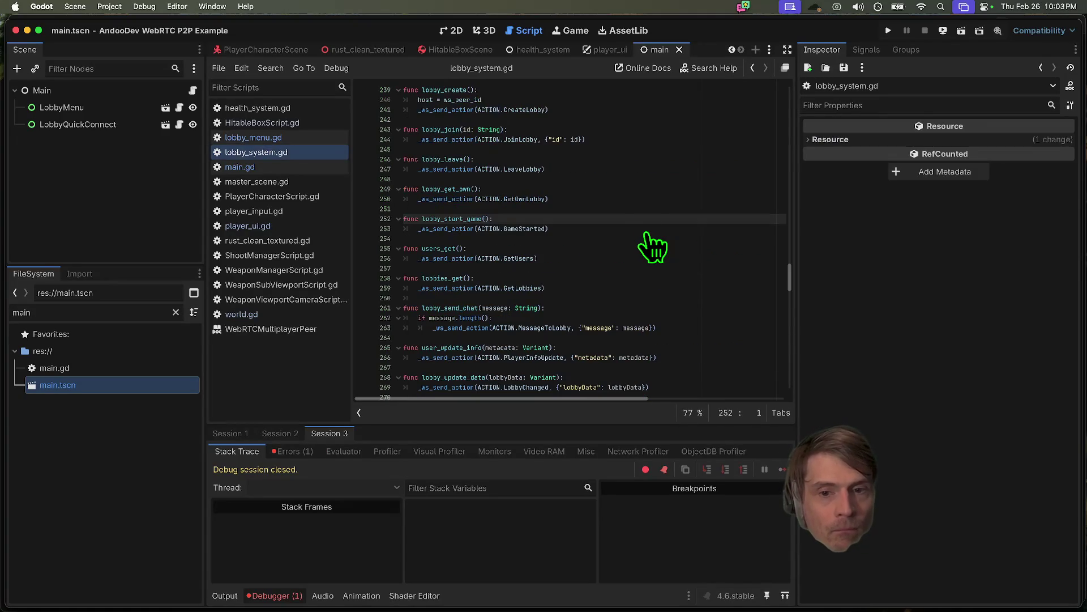
left_click(640, 227)
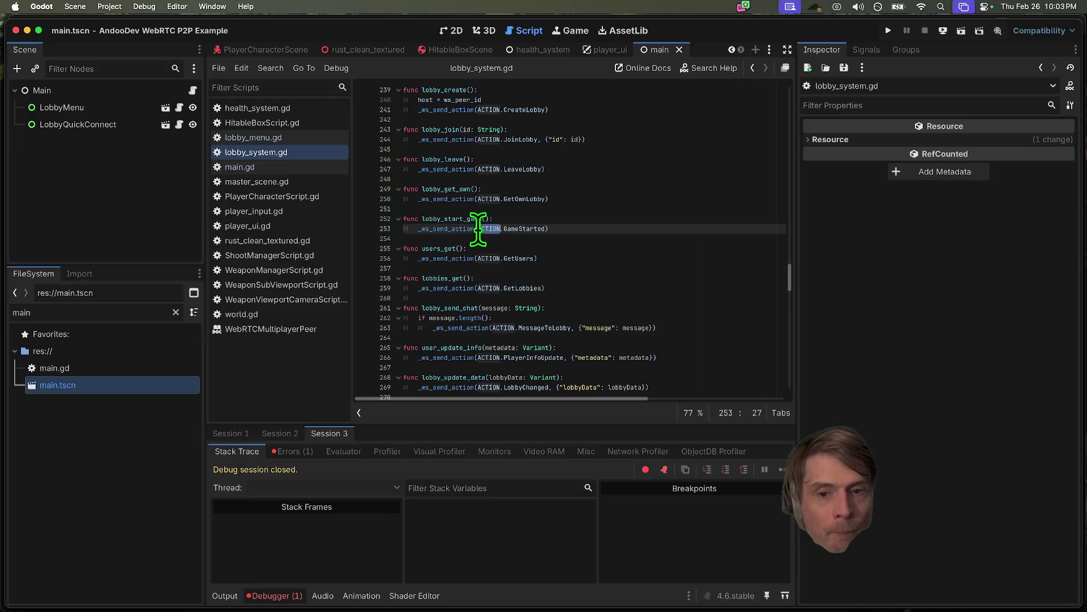
left_click(249, 138)
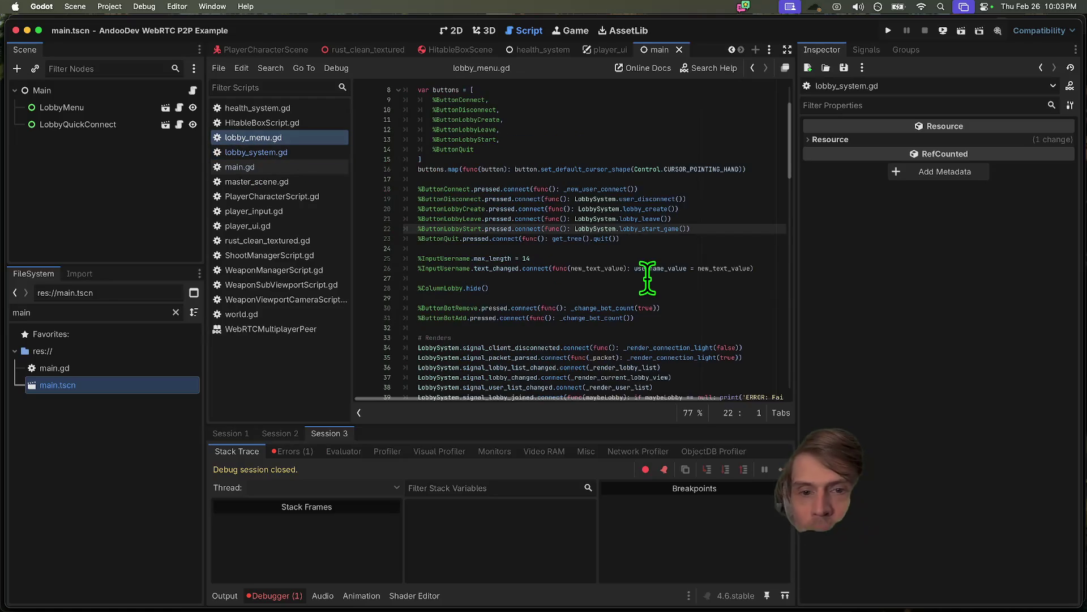
double_click(453, 220)
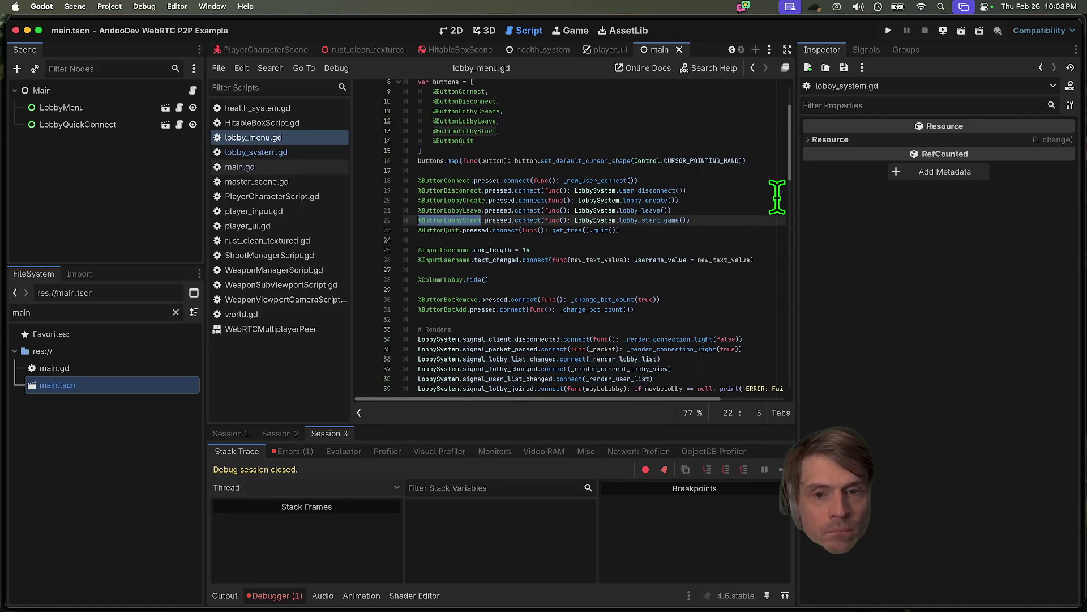
scroll(703, 236, "up", 1)
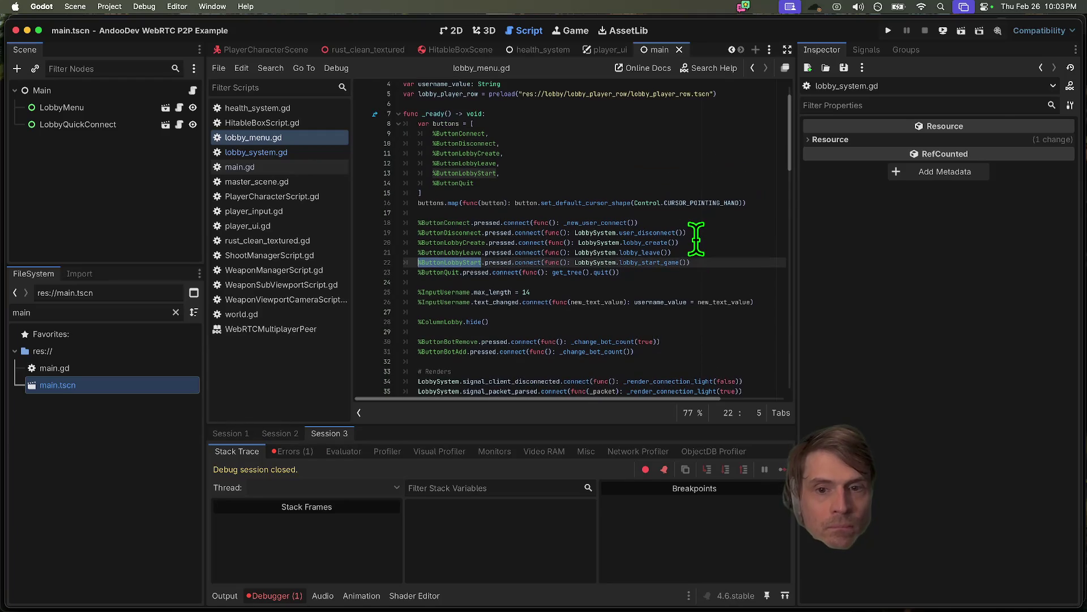
- Add line 23: if LobbySystem.host == null, set %ButtonLobbyStart.disabled = true
left_click(734, 253)
key("Return")
type("if L")
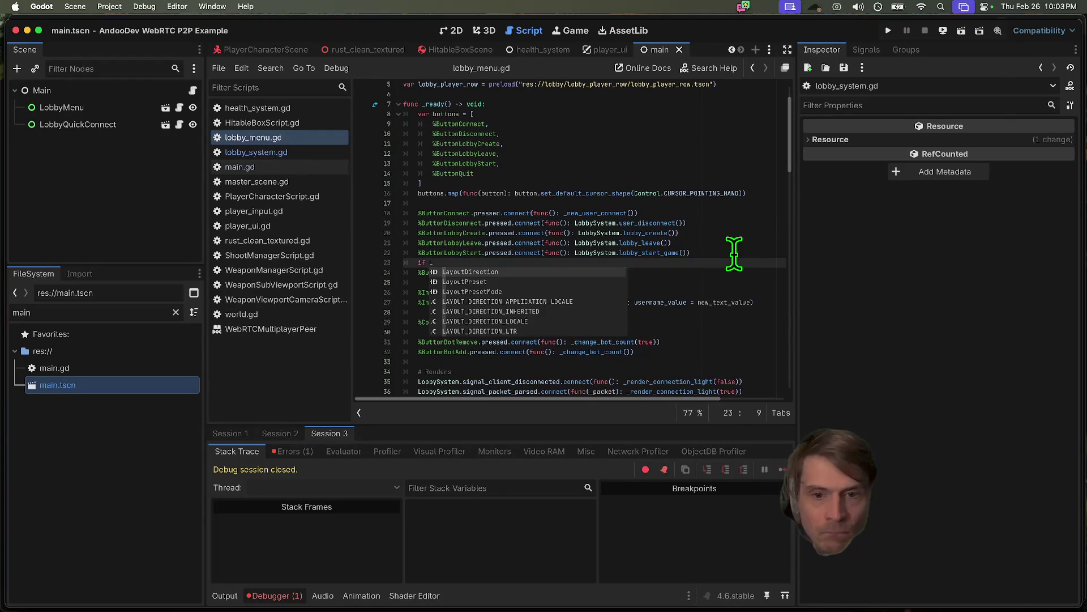
key("BackSpace")
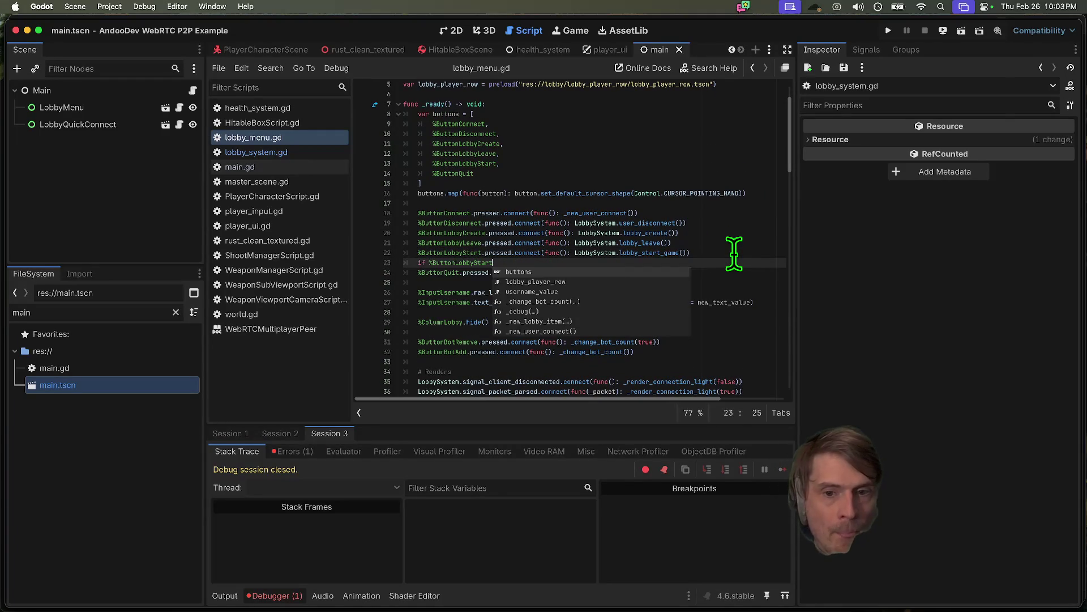
type("Lobb")
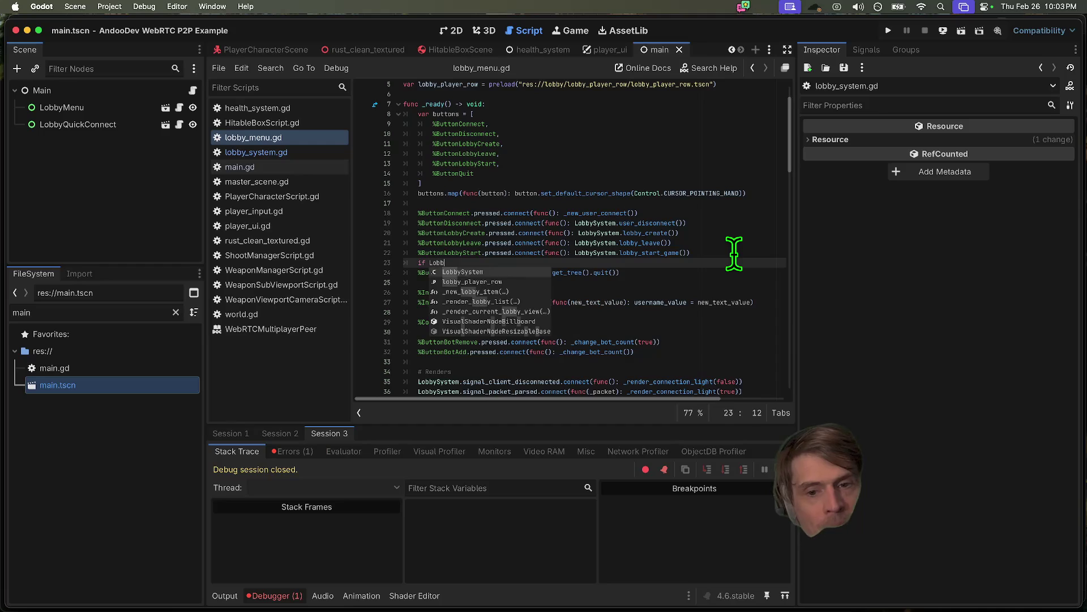
type("ySystem.host.")
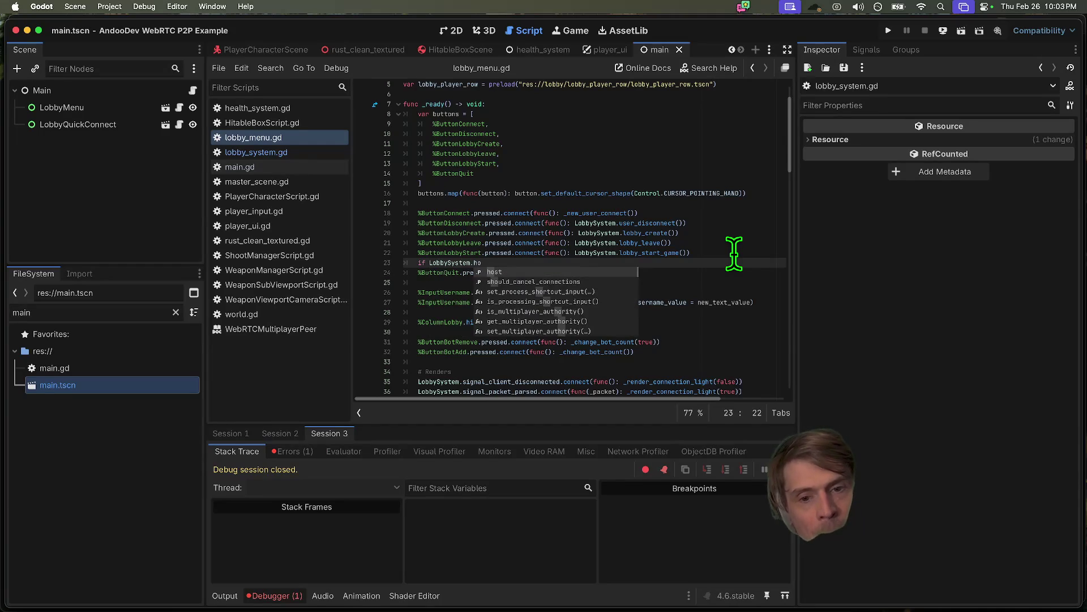
key("BackSpace")
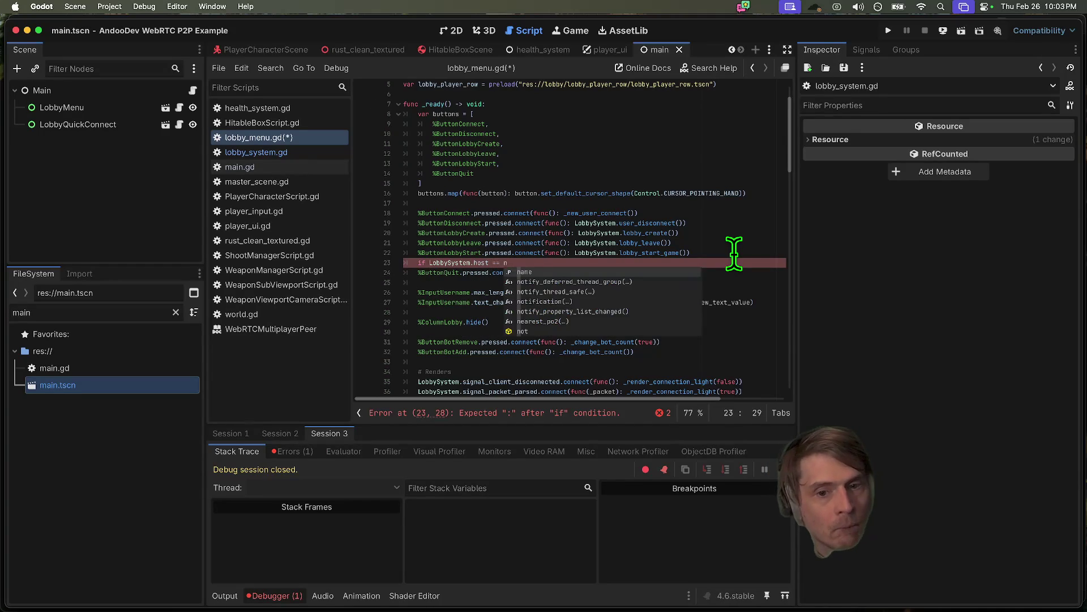
type("ull :")
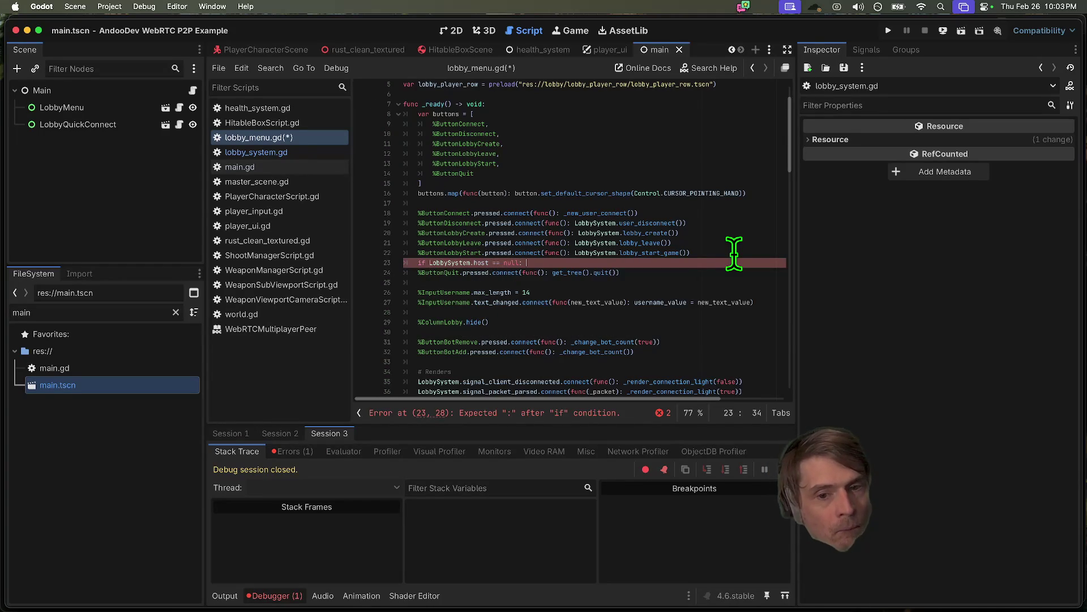
type(".disabled = true")
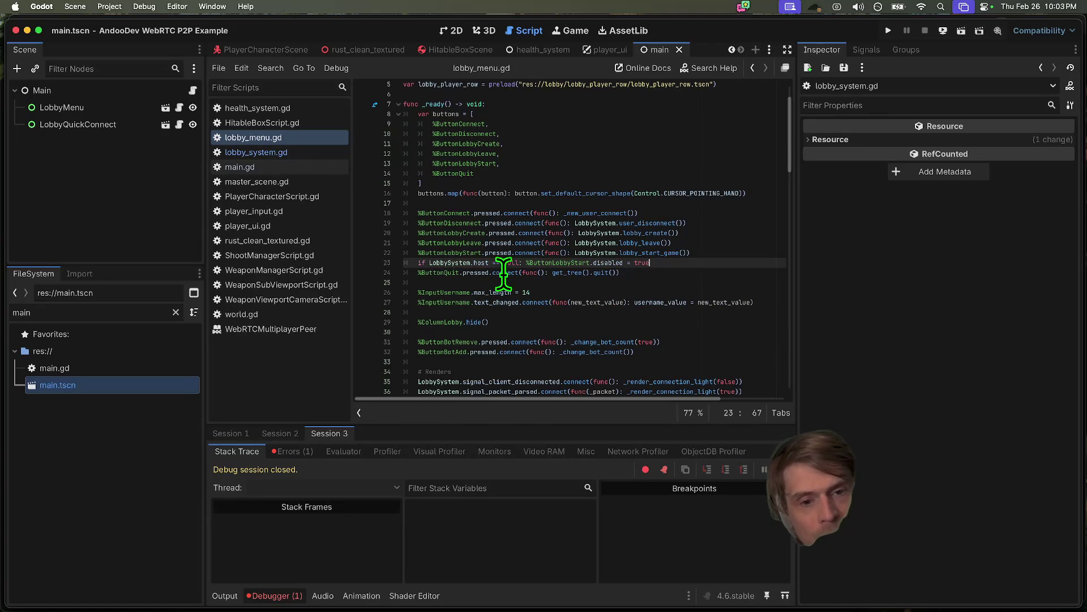
- Return to the script editor and run the project with Cmd+B
key("super+Tab")
key("super+Tab")
left_click(601, 291)
key("super+b")
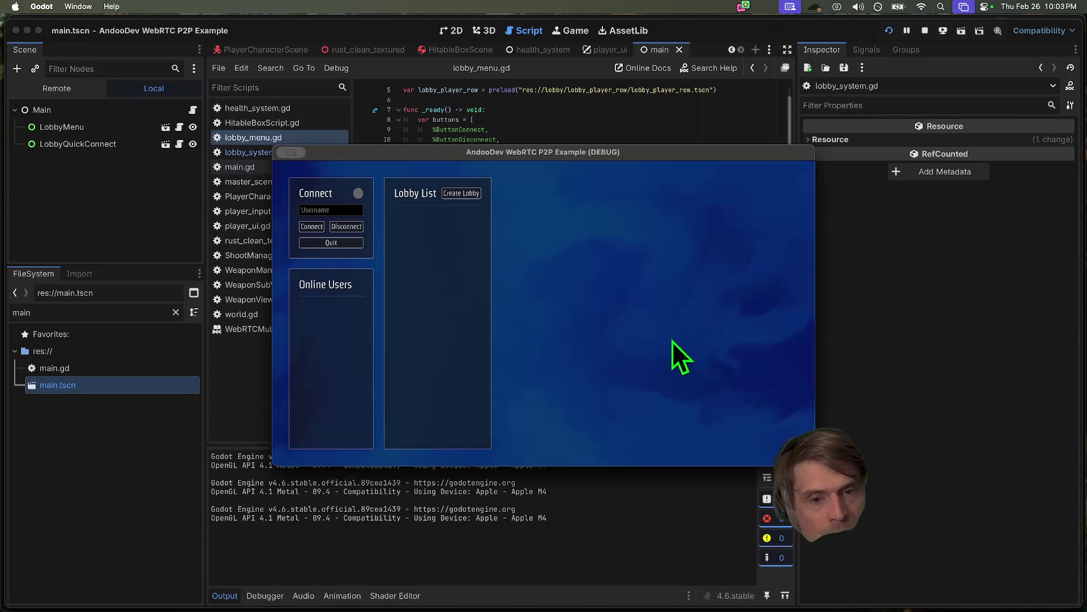
- Connect the first game instance to the server and create a lobby
left_click_drag(410, 149, 169, 90)
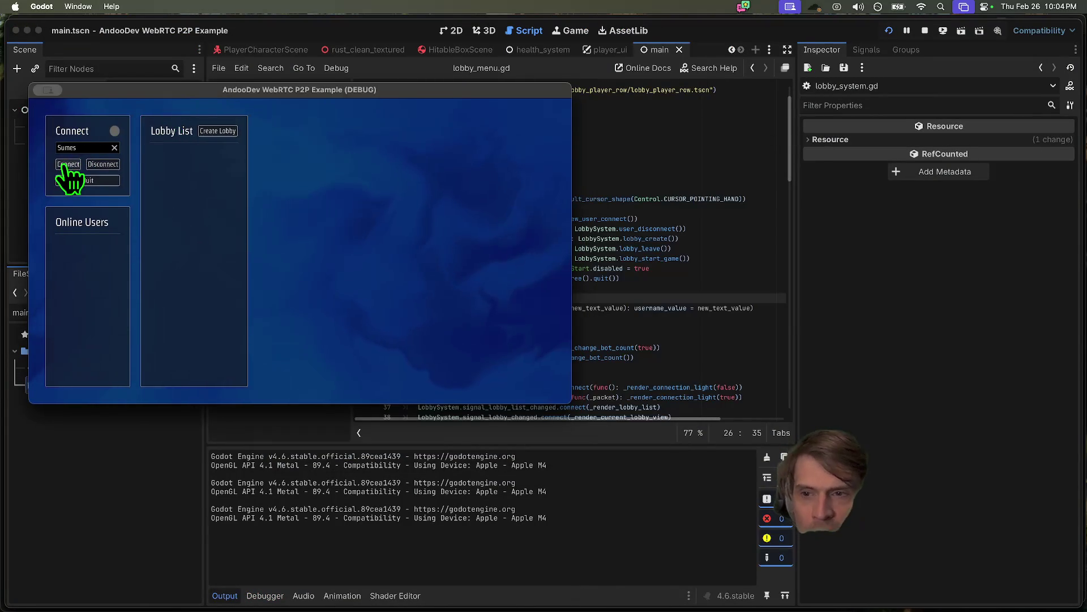
left_click(63, 164)
left_click(218, 131)
left_click(678, 299)
- Connect the second game instance and join the new lobby
left_click(178, 188)
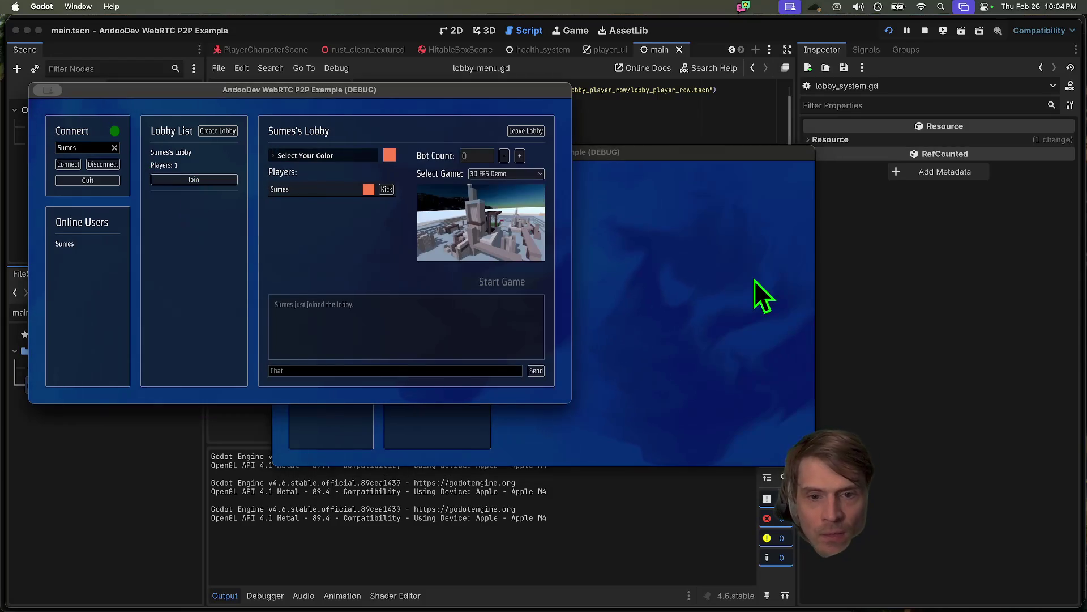
left_click(205, 179)
left_click(603, 266)
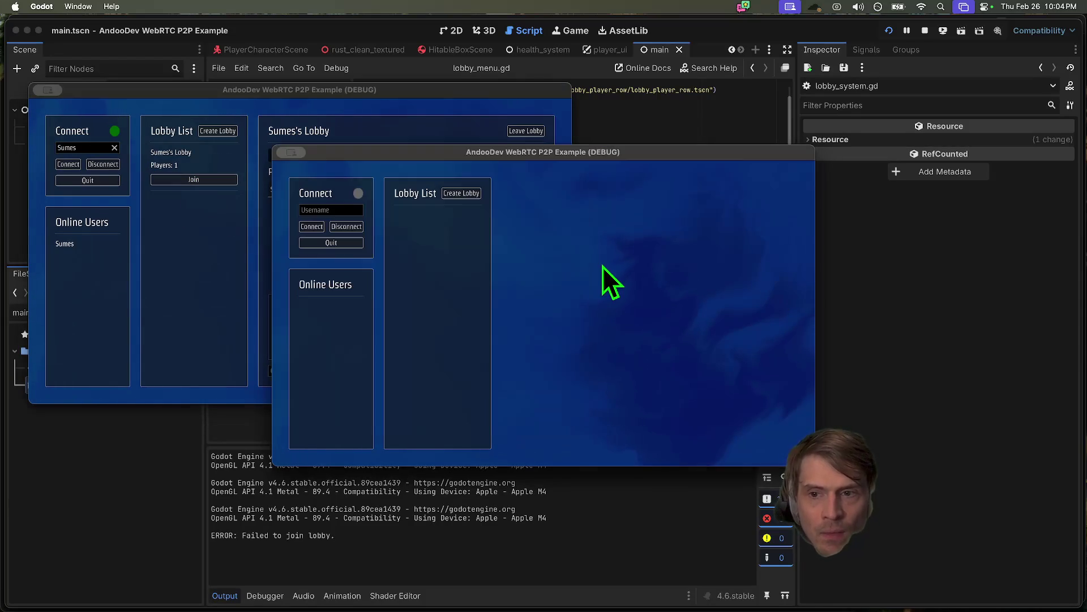
left_click(313, 226)
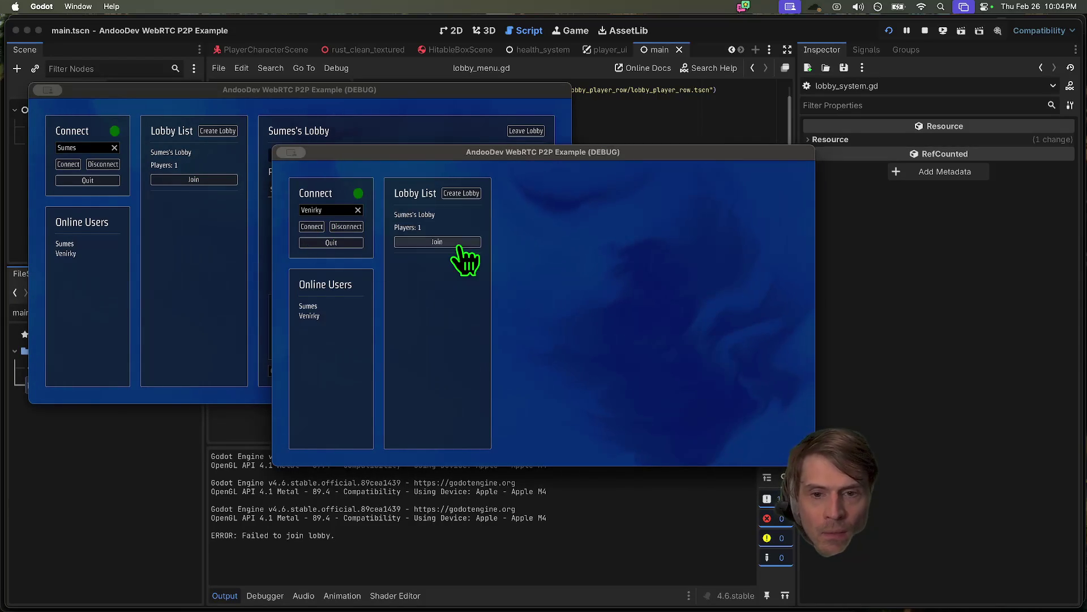
left_click(442, 242)
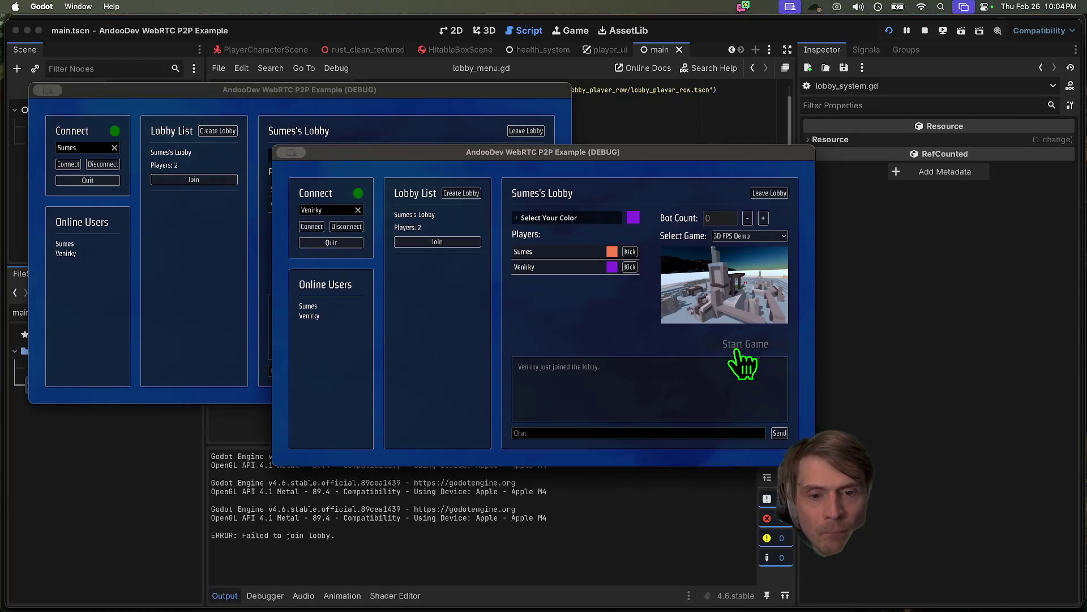
- Select 'LobbySystem.host' on line 23 of lobby_menu.gd and open Find in Files with it
left_click(660, 478)
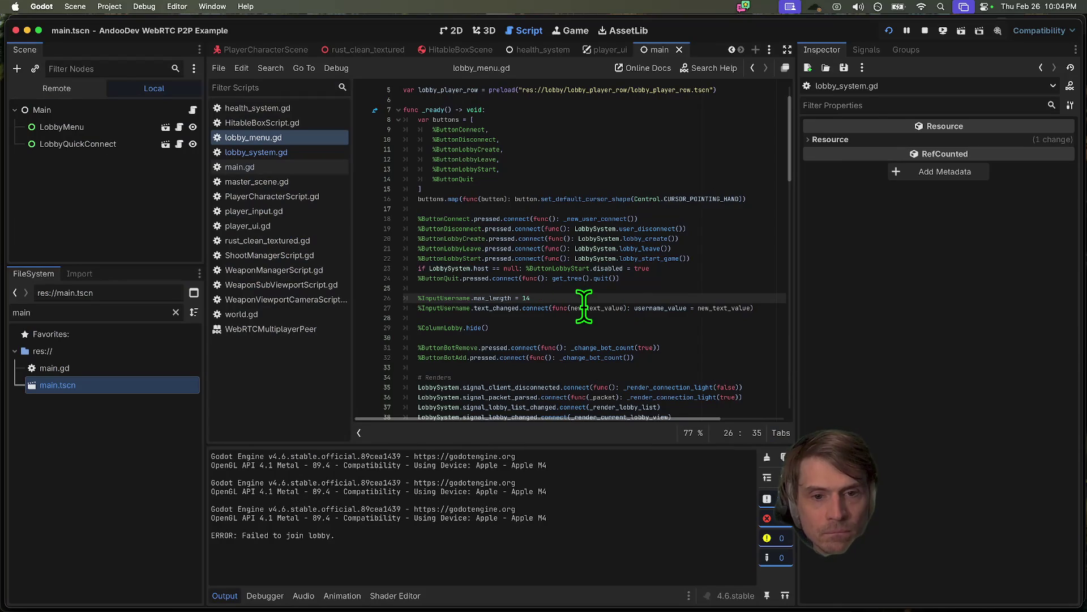
left_click(484, 268)
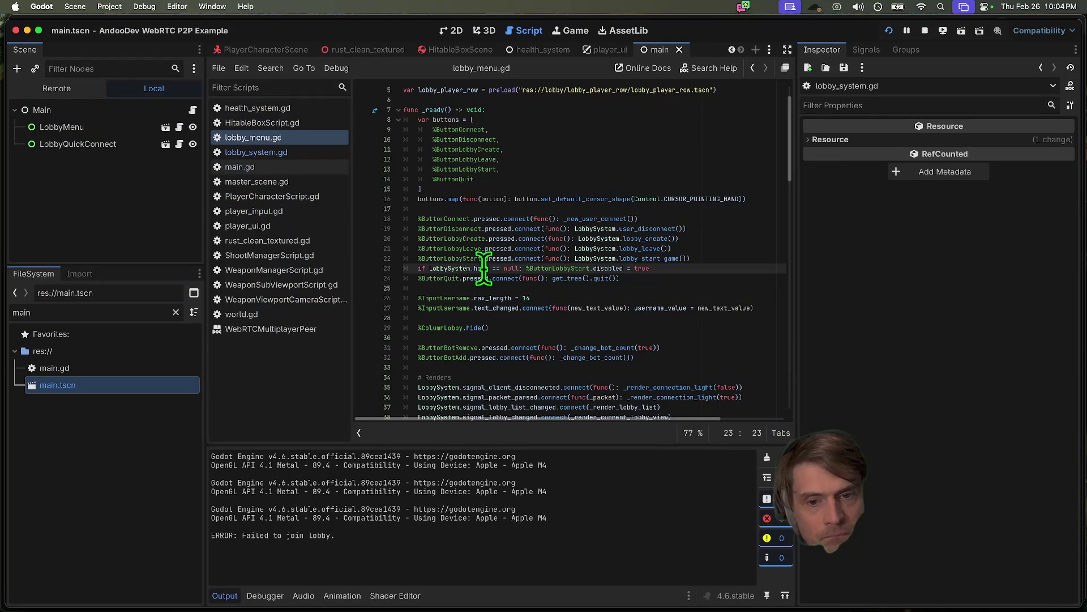
double_click(434, 270)
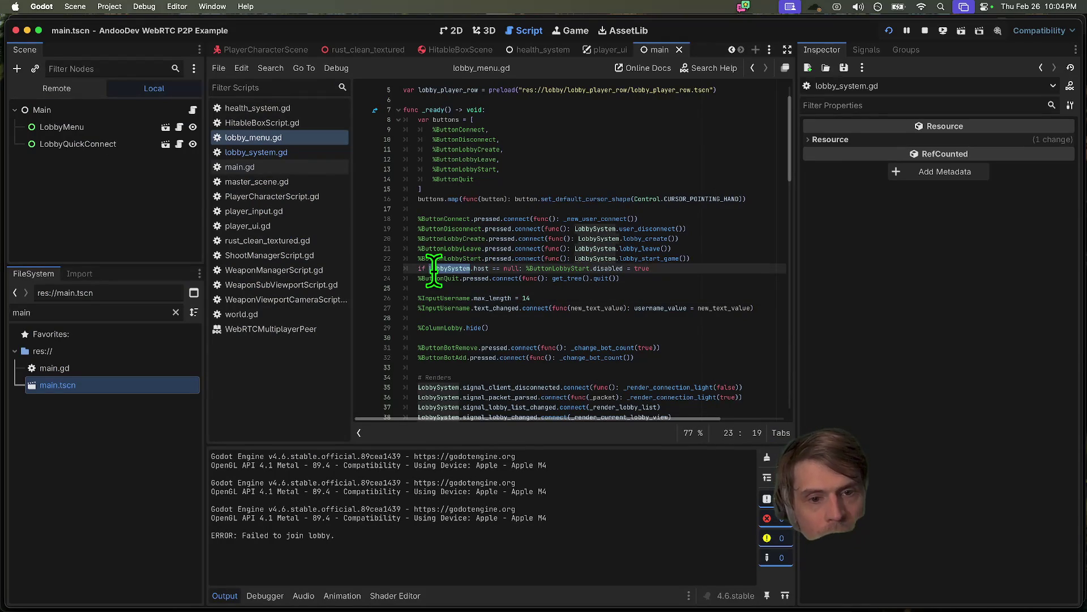
scroll(435, 269, "down", 8)
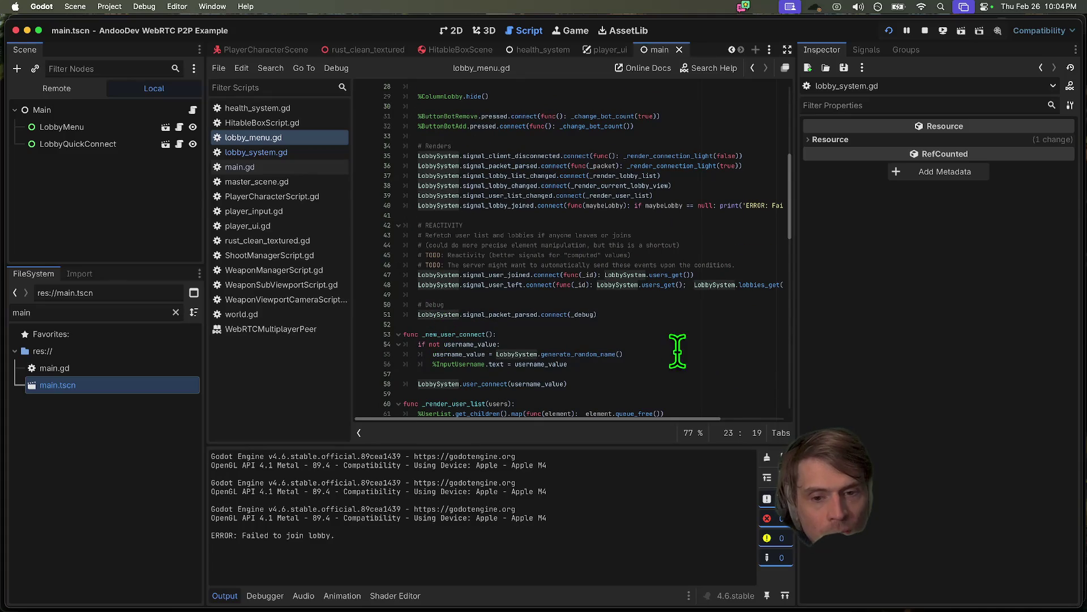
scroll(620, 392, "up", 5)
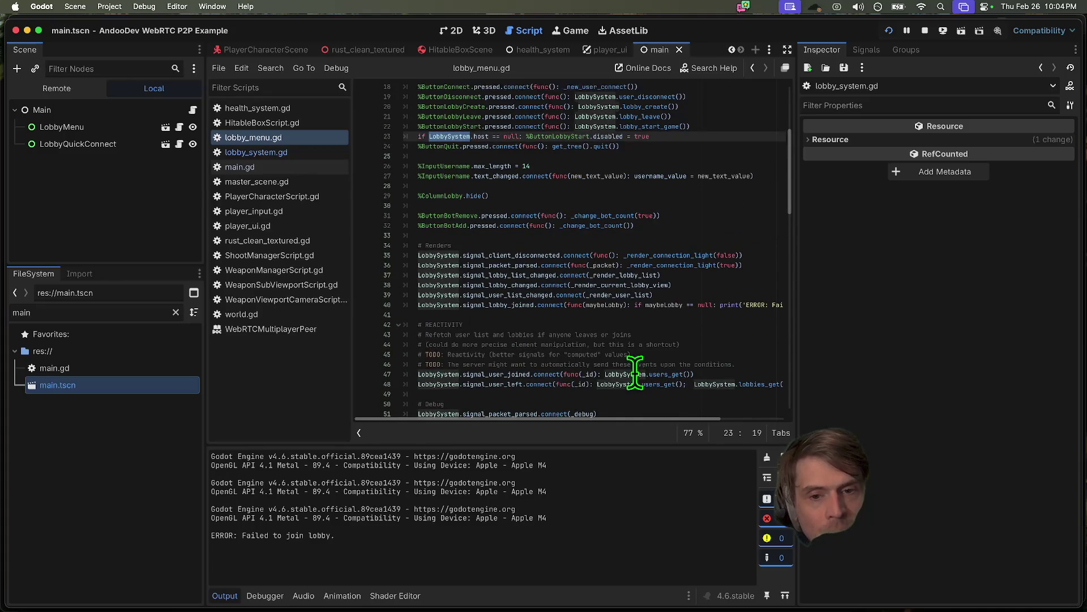
scroll(642, 280, "up", 5)
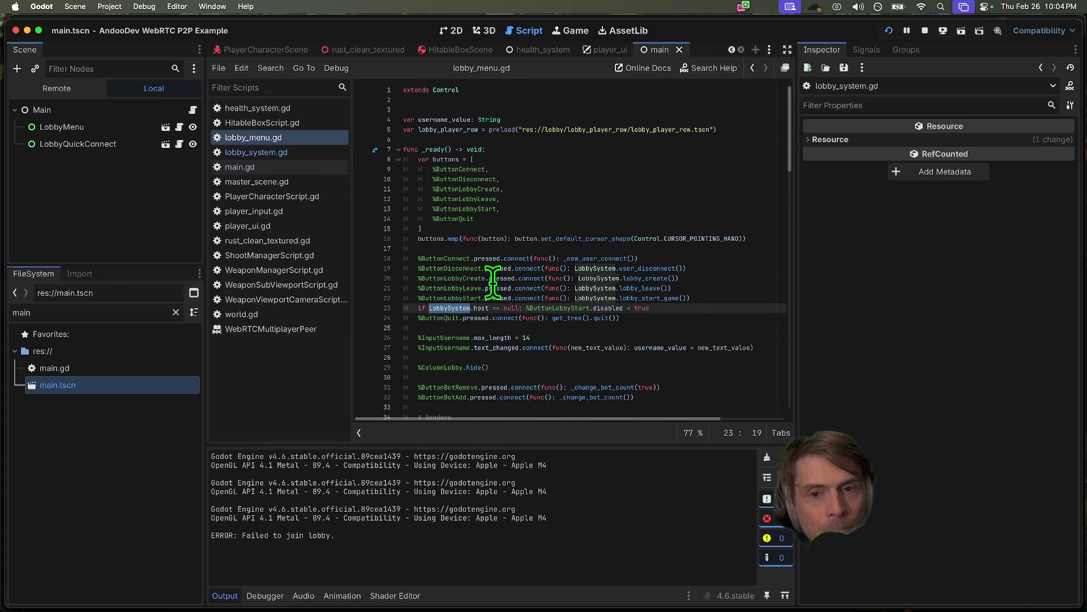
double_click(481, 308)
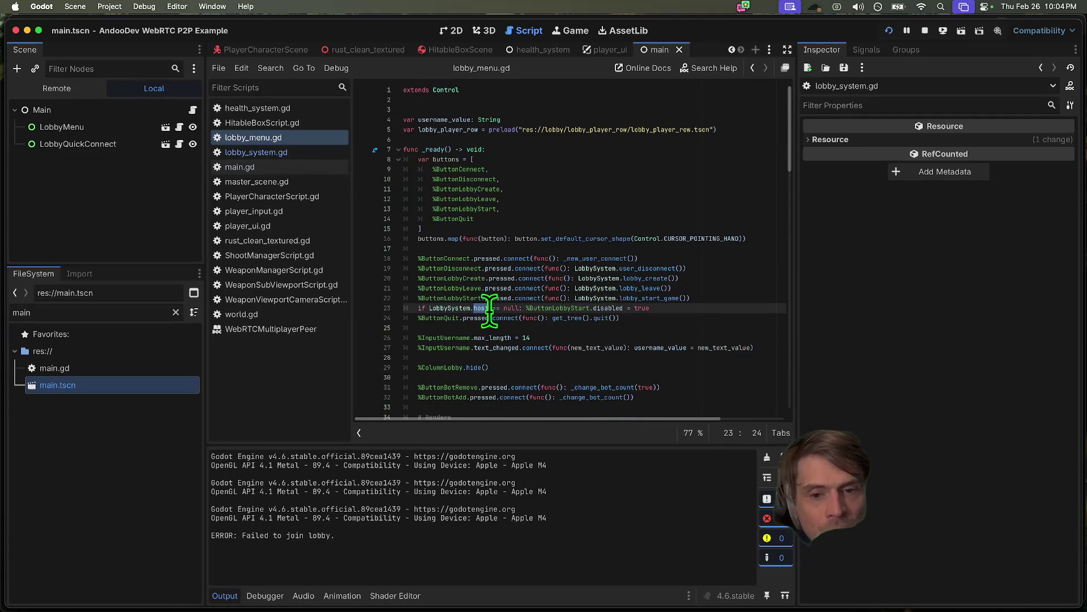
left_click_drag(481, 308, 461, 310)
key("super+shift+f")
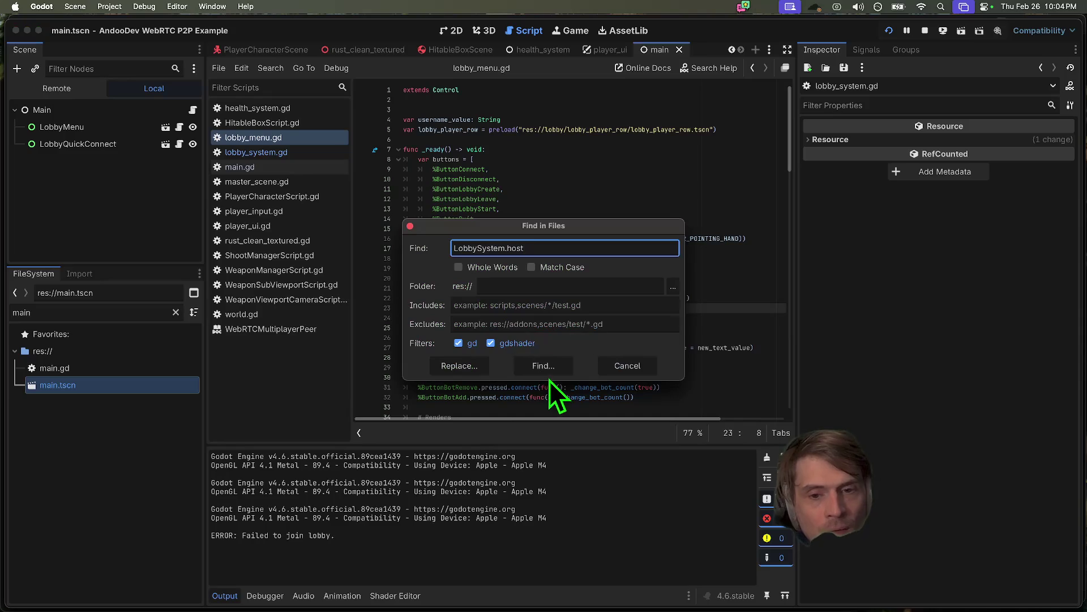
- Run the LobbySystem.host search (3 matches in 2 files), then jump to host's definition in lobby_system.gd
left_click(547, 369)
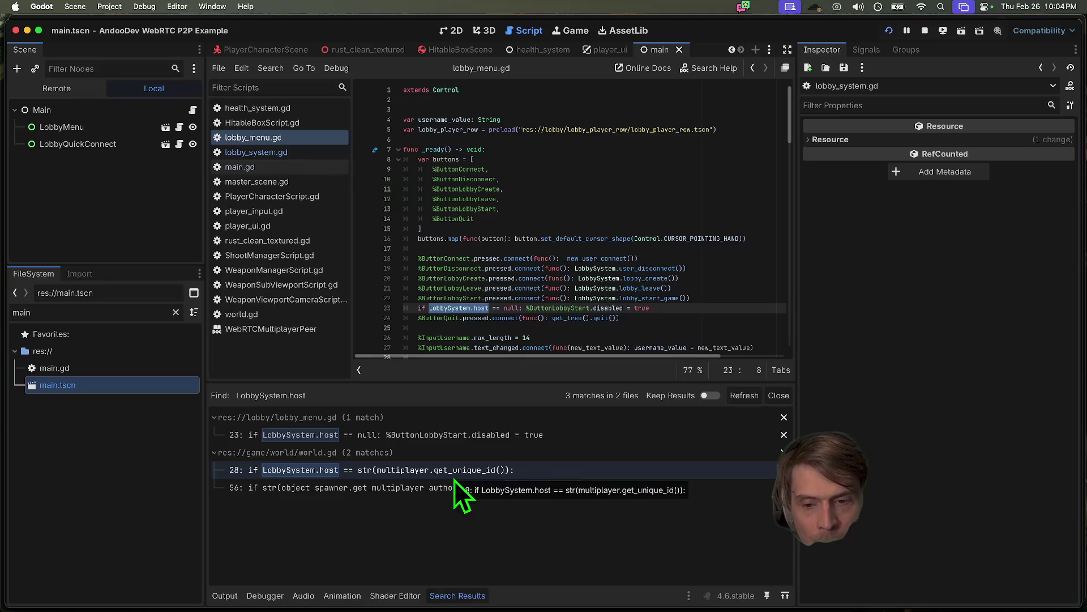
left_click(481, 310)
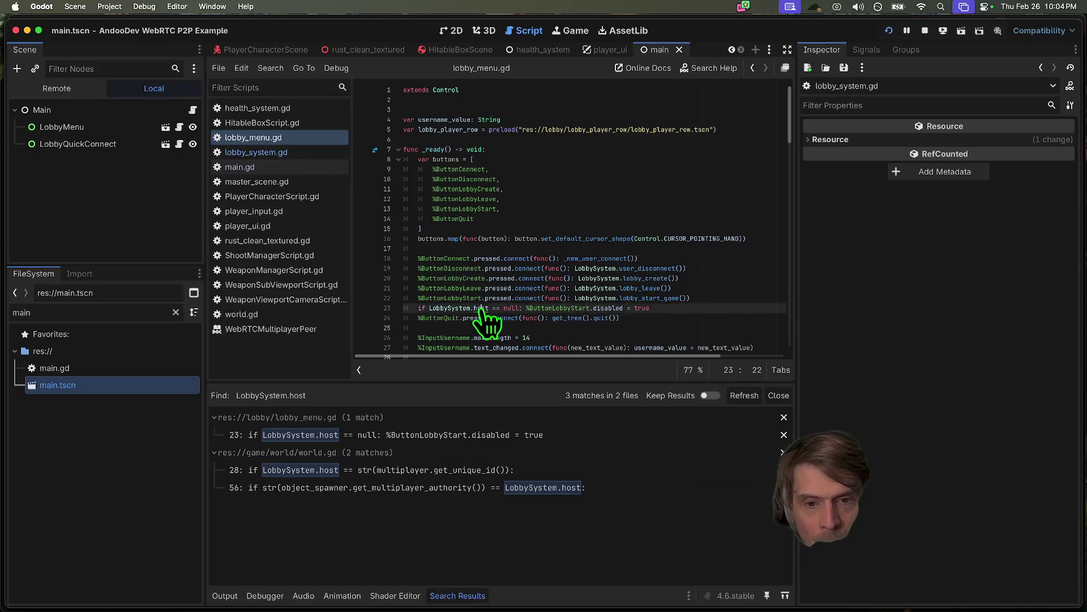
left_click(481, 309, "super")
scroll(422, 238, "down", 20)
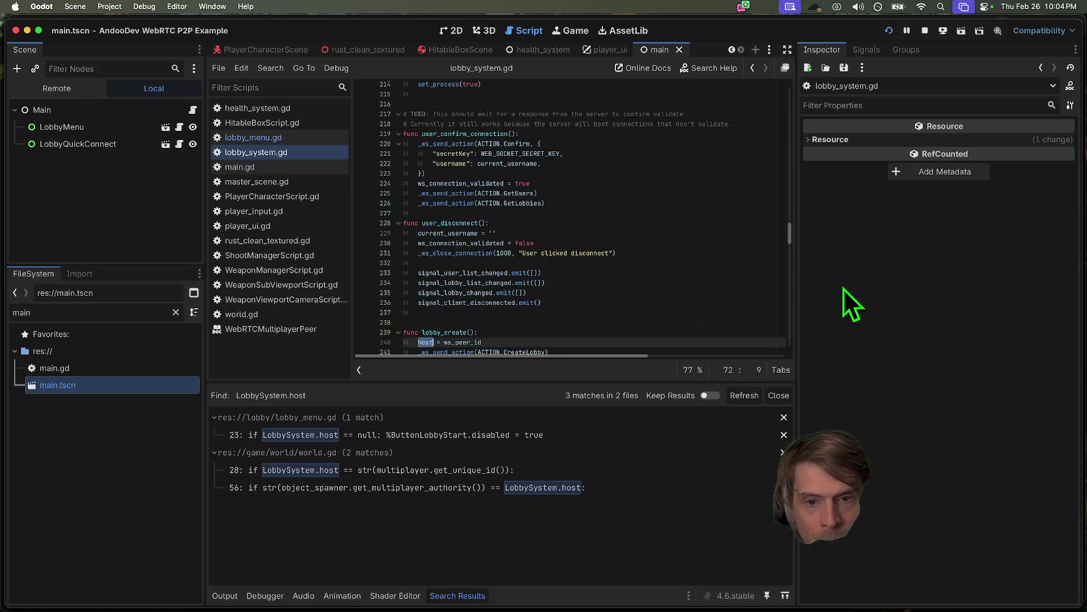
- Inspect the CreateLobby call and host = ws_peer_id assignment in lobby_create
left_click_drag(561, 320, 409, 319)
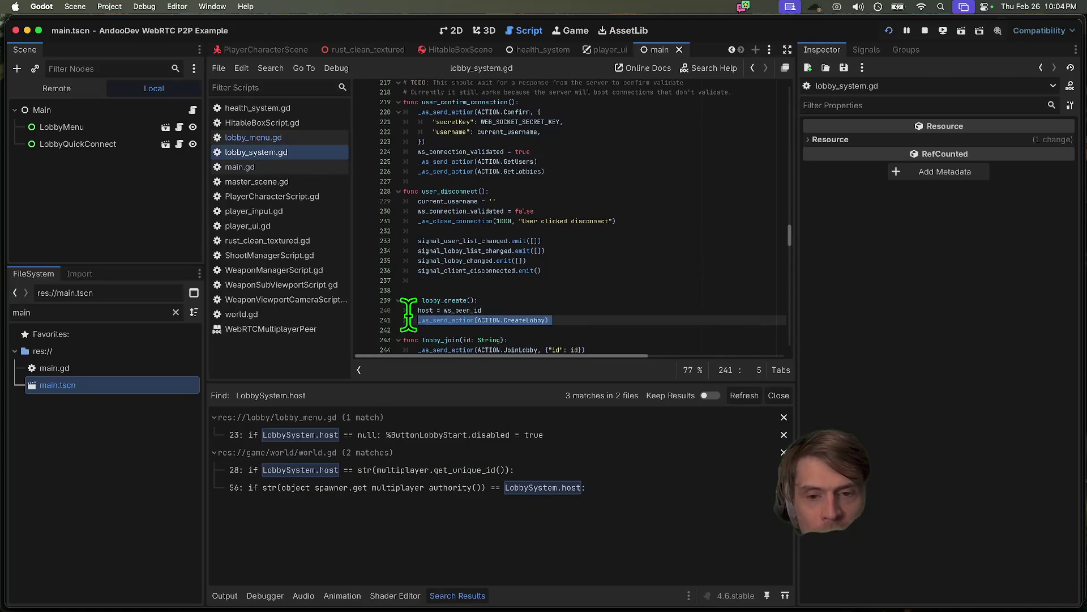
left_click(585, 329)
left_click(508, 308)
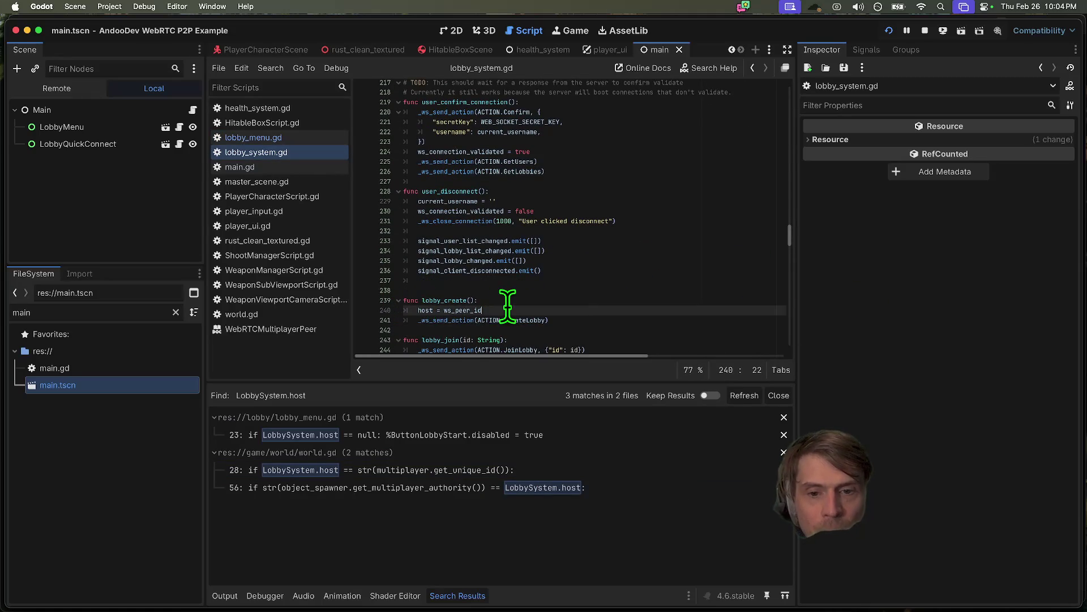
scroll(509, 306, "down", 7)
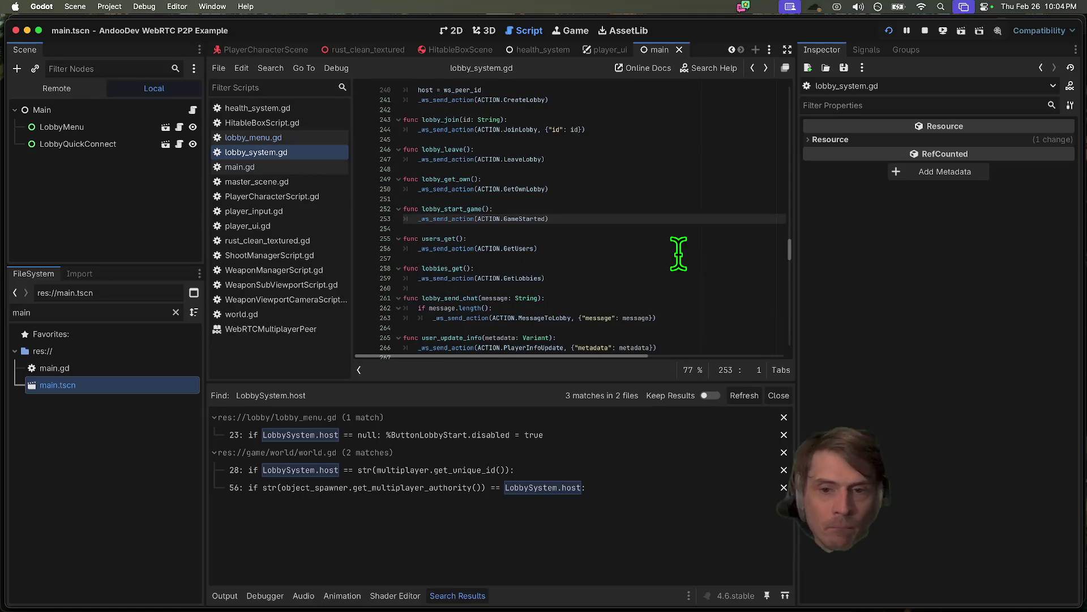
- Back in lobby_menu.gd, remove the host-null Start button line, then open lobby_system.gd
key("alt+super+Left")
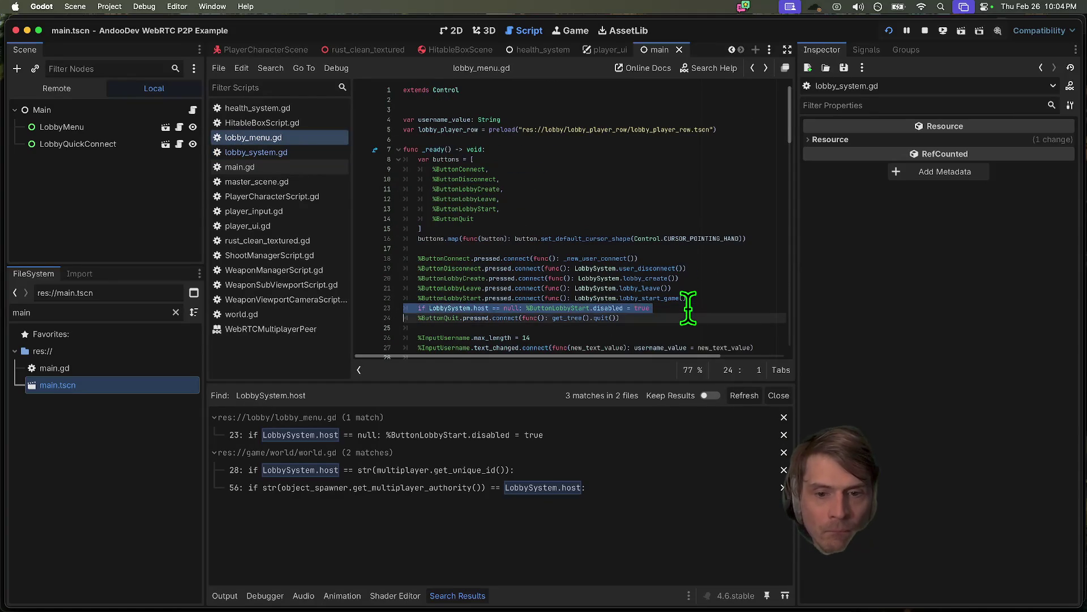
scroll(688, 306, "down", 7)
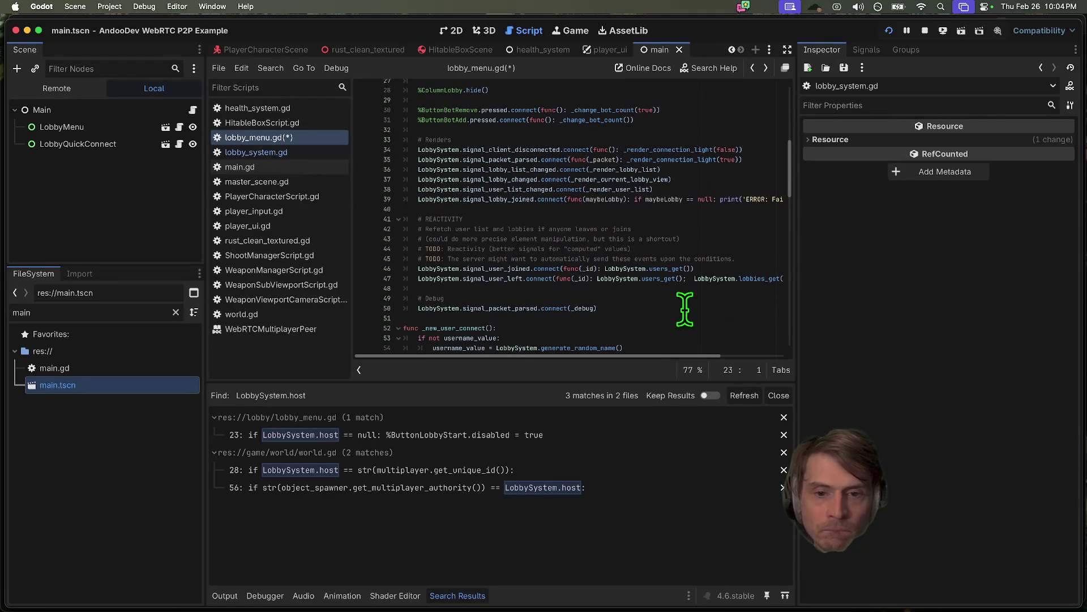
left_click(679, 310)
scroll(679, 310, "down", 1)
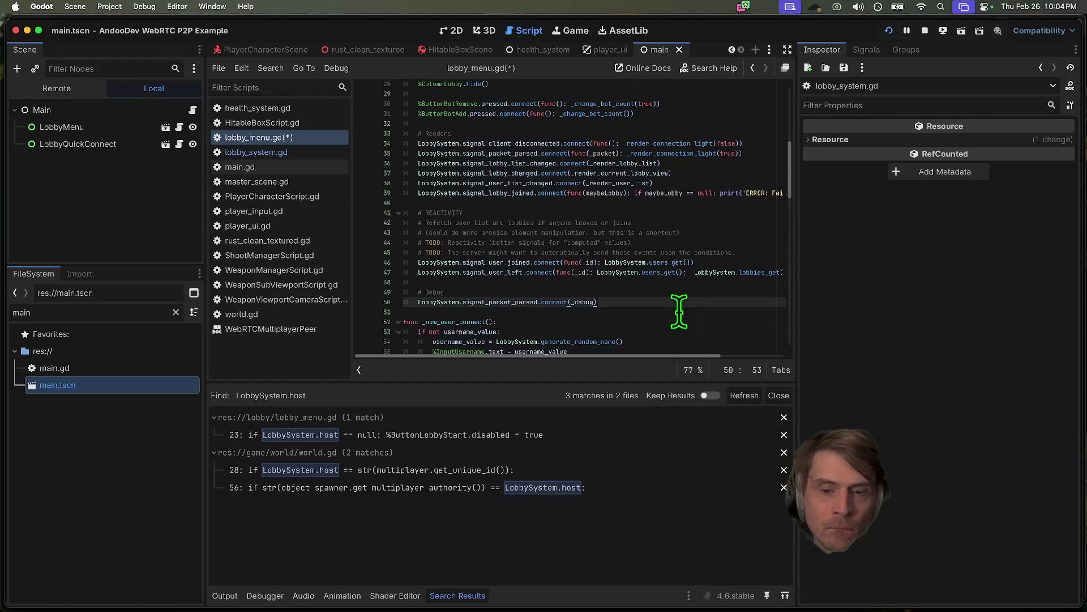
key("super+z")
key("super+z")
key("super+z")
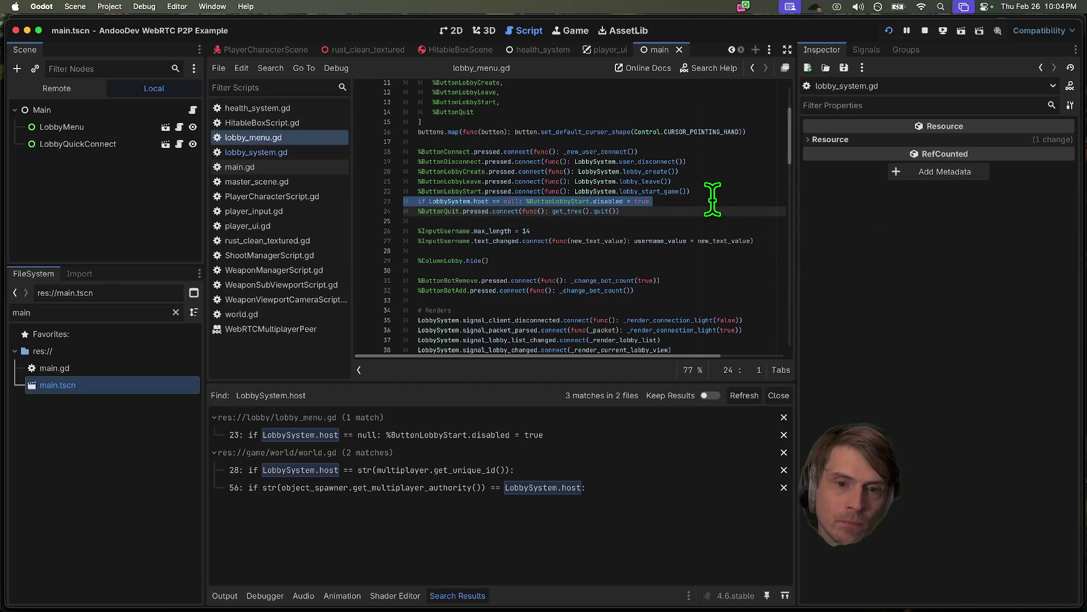
key("BackSpace")
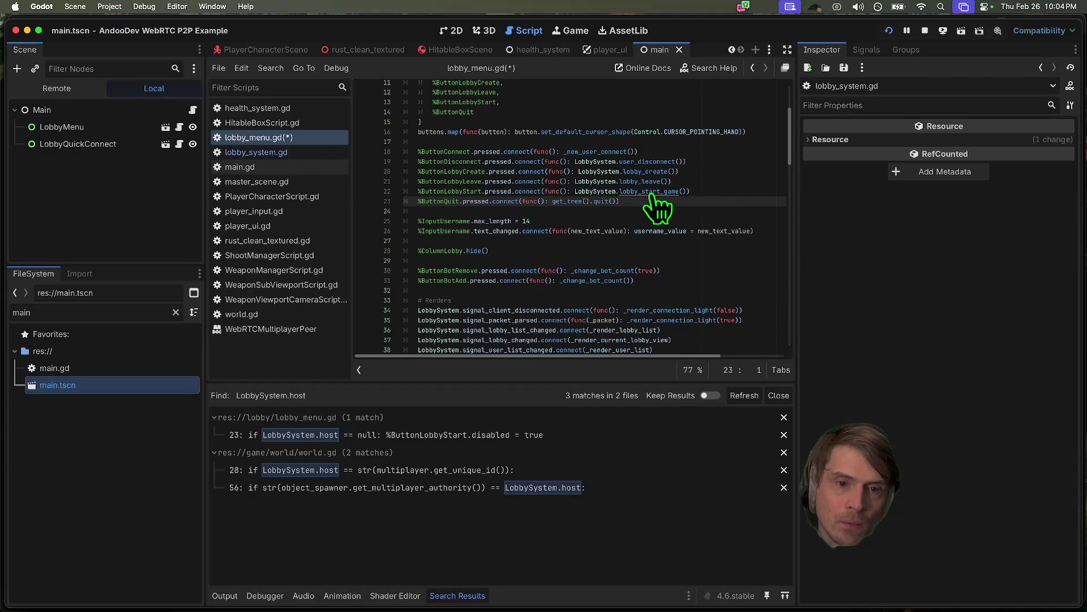
left_click(649, 173, "super")
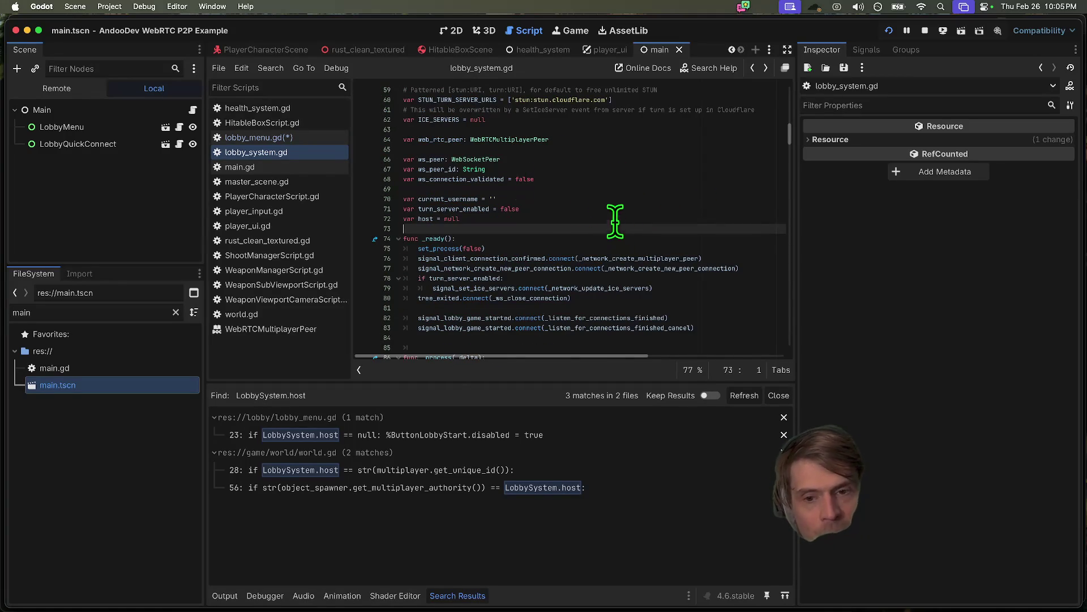
- Paste the Start button line back into lobby_menu.gd without the 'if LobbySystem.host == null:' condition
left_click(321, 151)
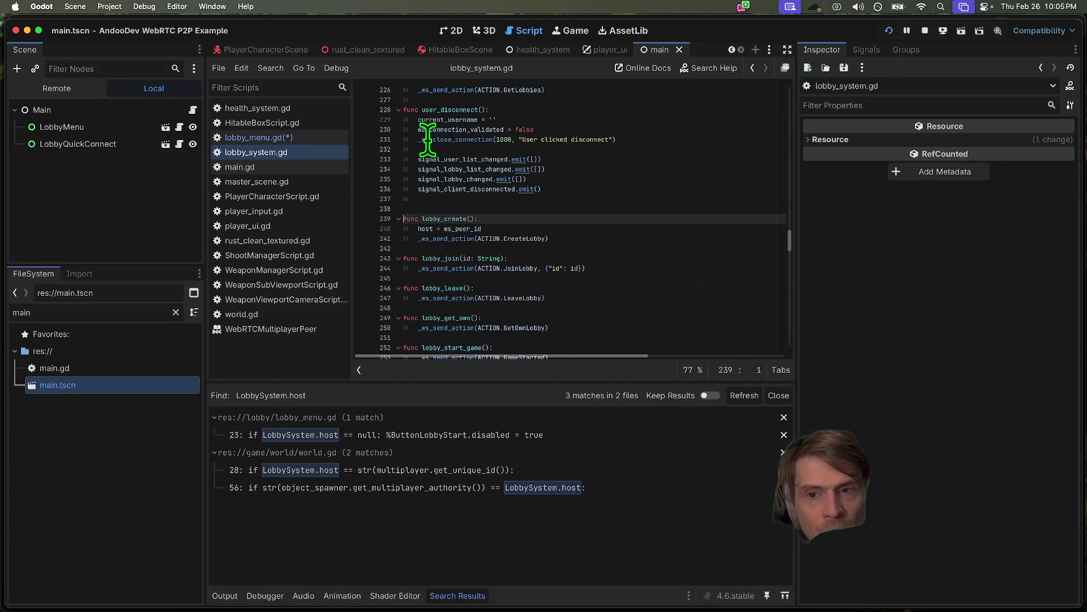
left_click(259, 137)
left_click(702, 196)
left_click(696, 219)
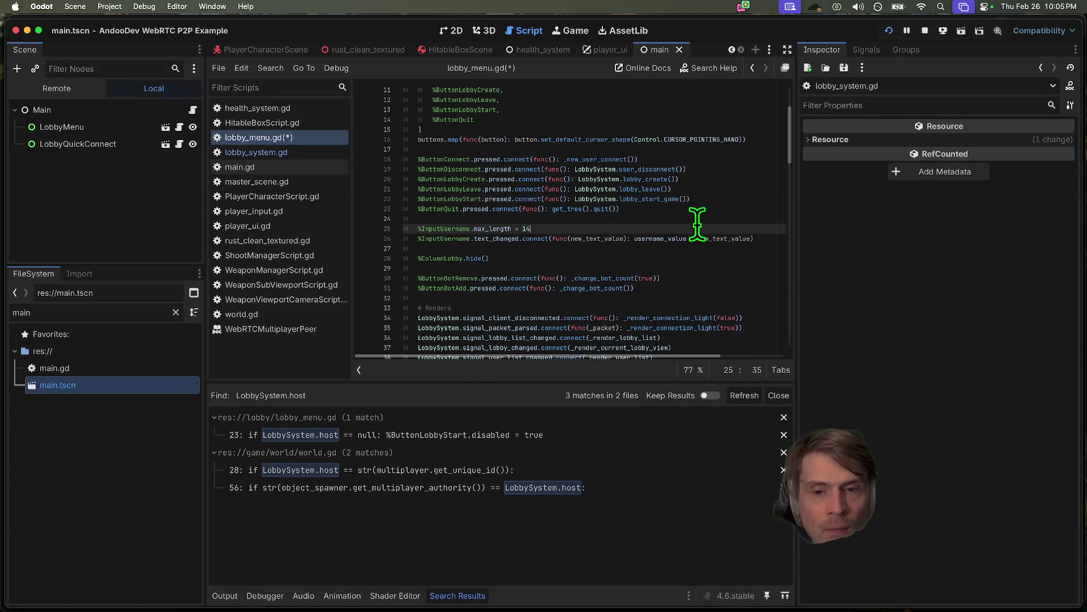
key("super+v")
left_click_drag(541, 218, 418, 219)
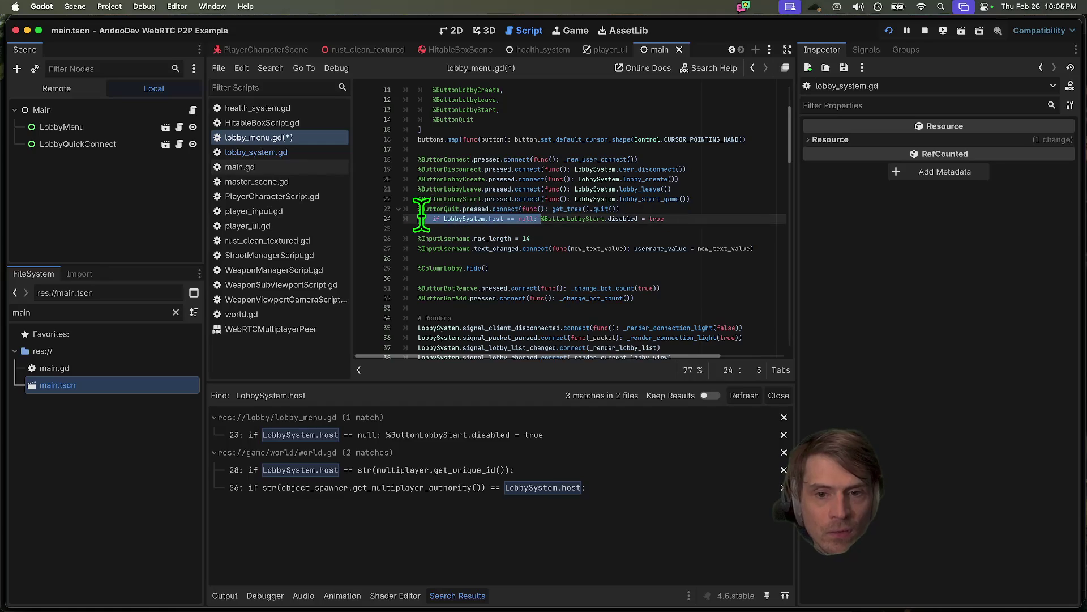
key("BackSpace")
key("BackSpace")
- Move '%ButtonLobbyStart.disabled = true' above the ButtonQuit connection and save
left_click_drag(607, 218, 515, 221)
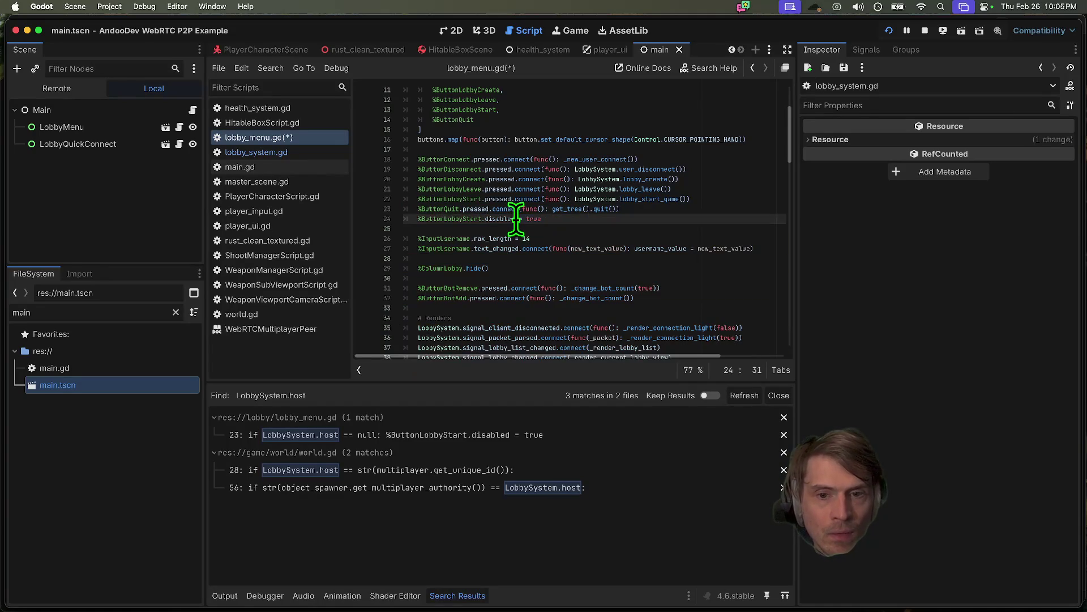
key("super+x")
key("alt+Up")
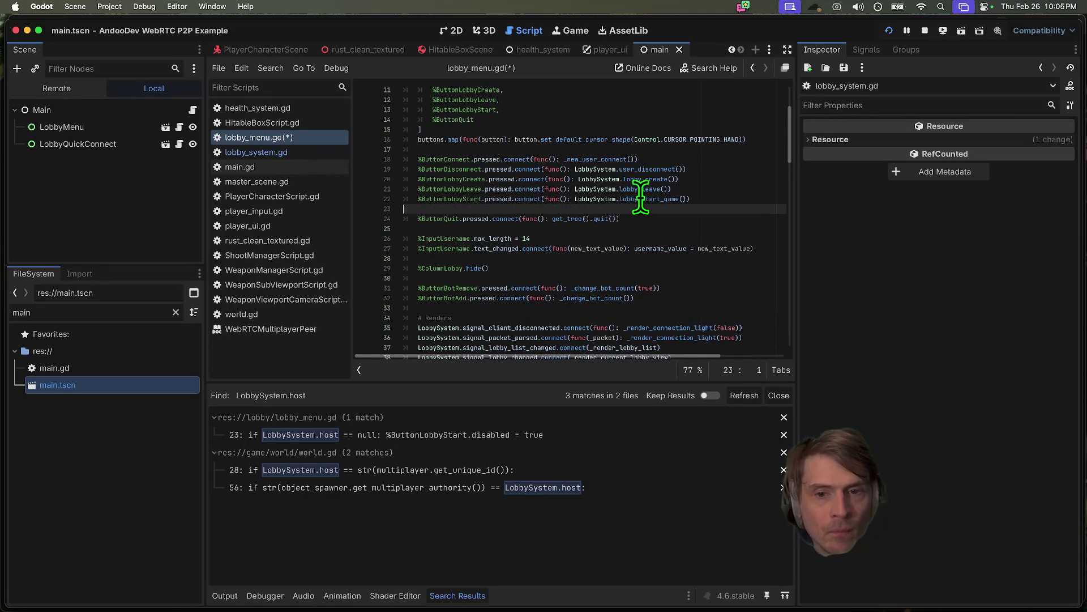
key("super+v")
key("super+s")
- Open lobby_system.gd and add a new line after the host assignment in lobby_create
left_click(645, 179, "super")
left_click(669, 230)
key("Return")
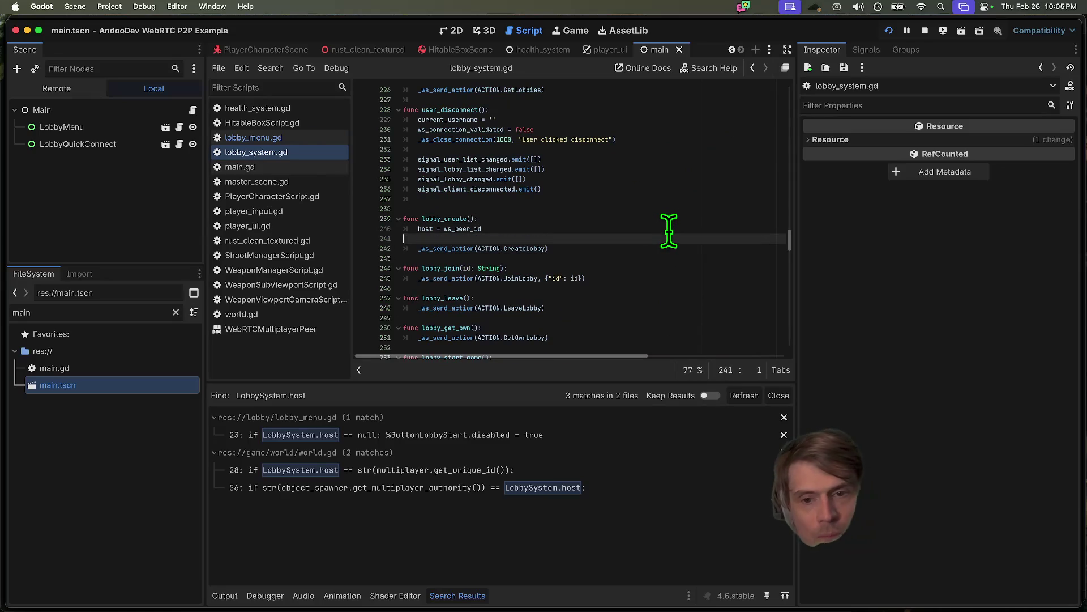
- Add %ButtonLobbyStart.disabled = false to lobby_create and remove the leftover blank line
type("Lo")
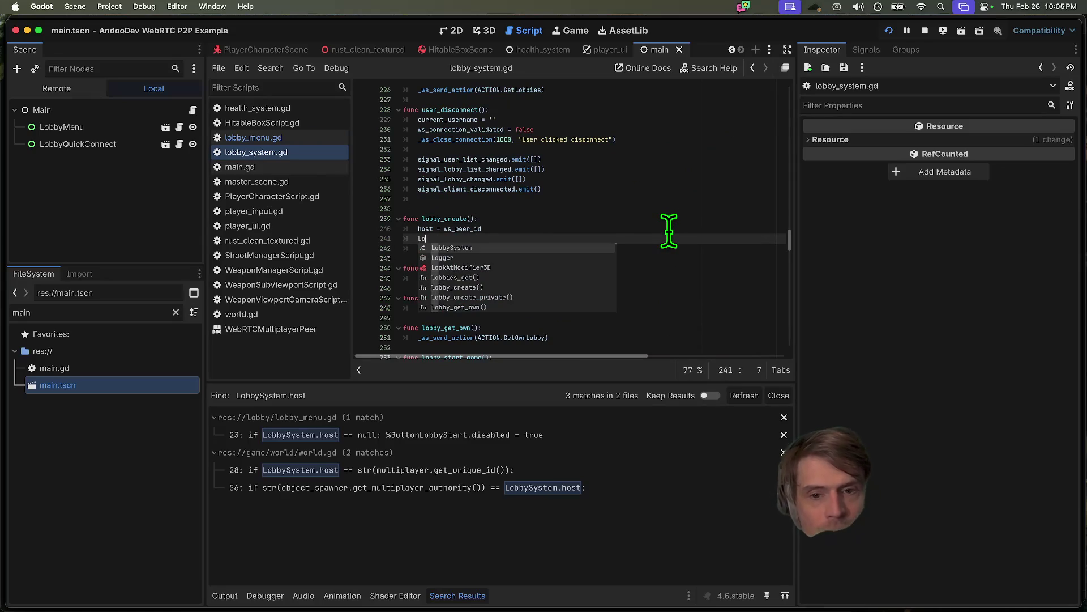
key("Return")
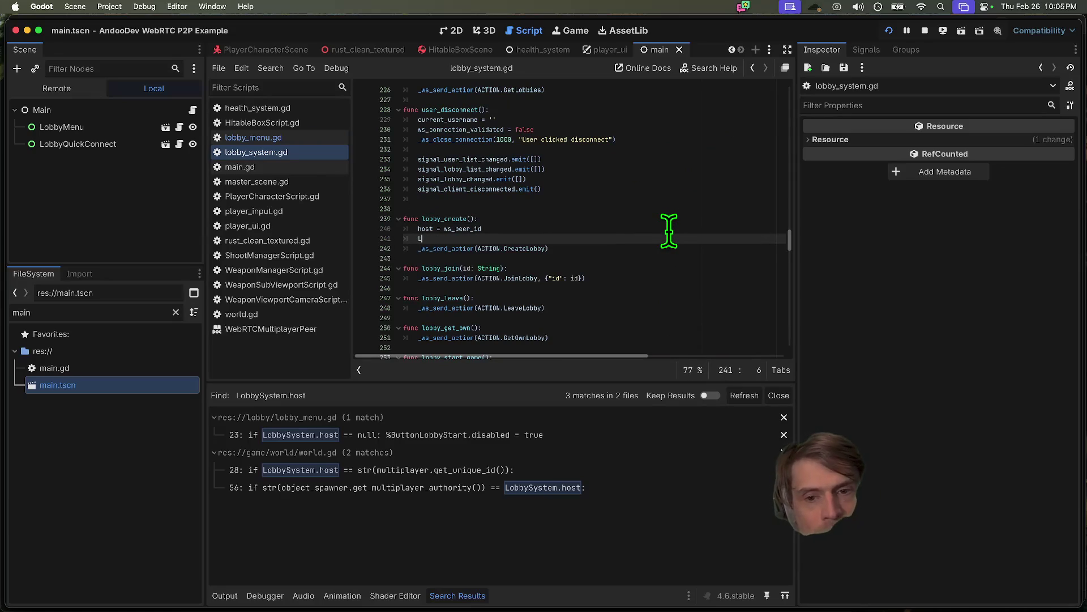
key("BackSpace")
key("ctrl+v")
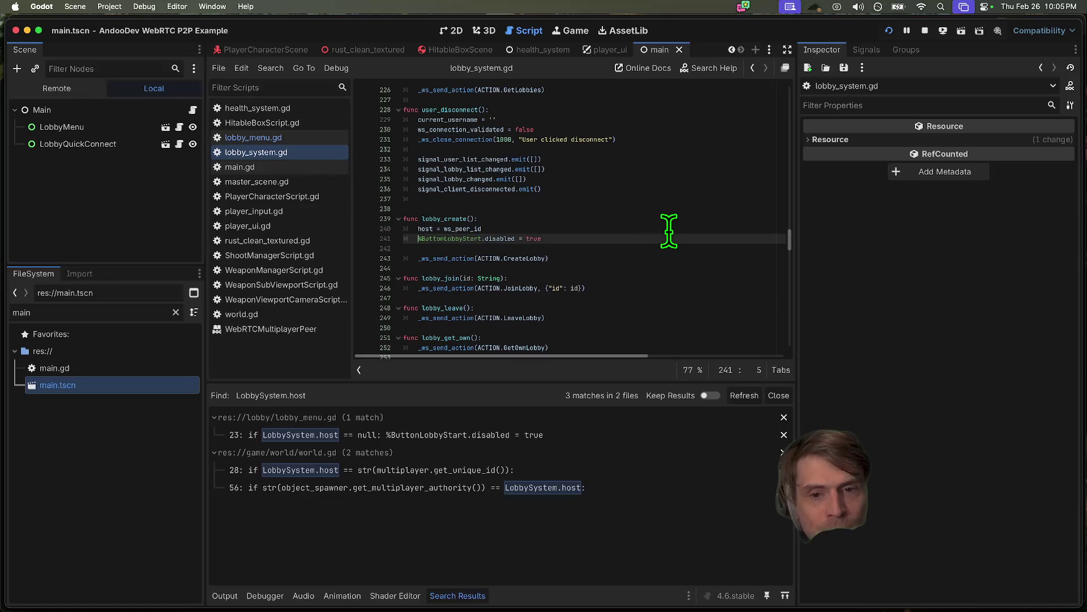
type("l")
key("Return")
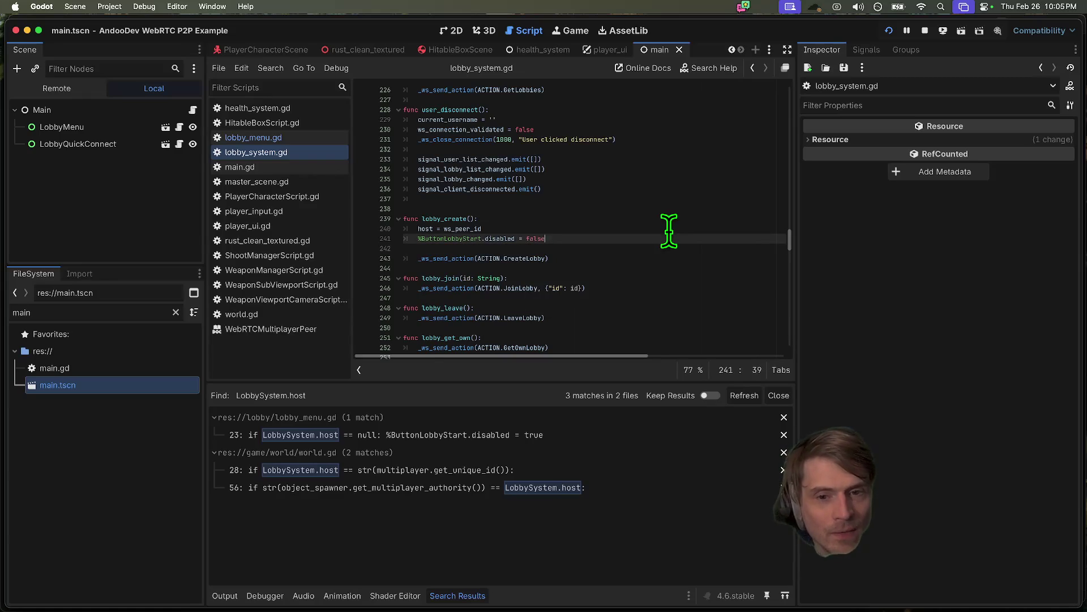
key("Down")
key("Delete")
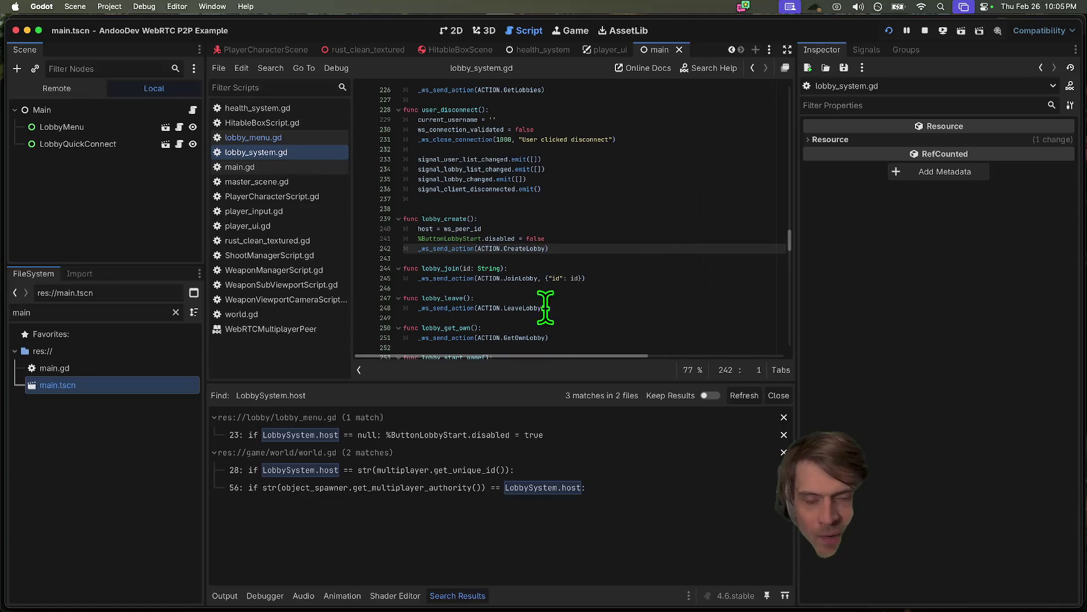
- Add %ButtonLobbyStart.disabled = true to lobby_start_game, above the GameStarted send
scroll(527, 291, "down", 1)
double_click(459, 211)
scroll(585, 328, "down", 5)
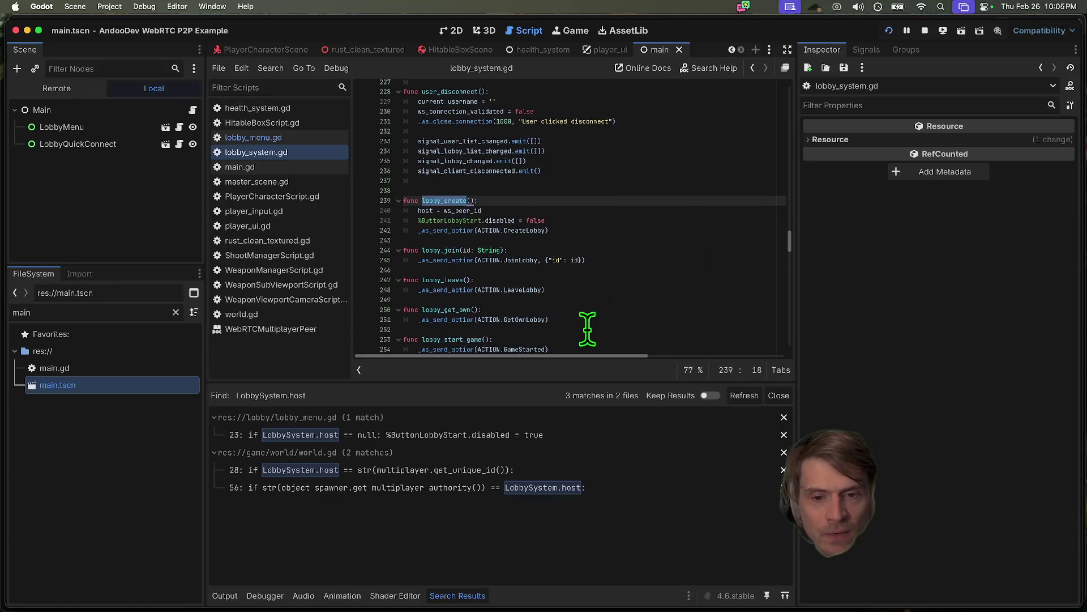
left_click(583, 309)
left_click(578, 178)
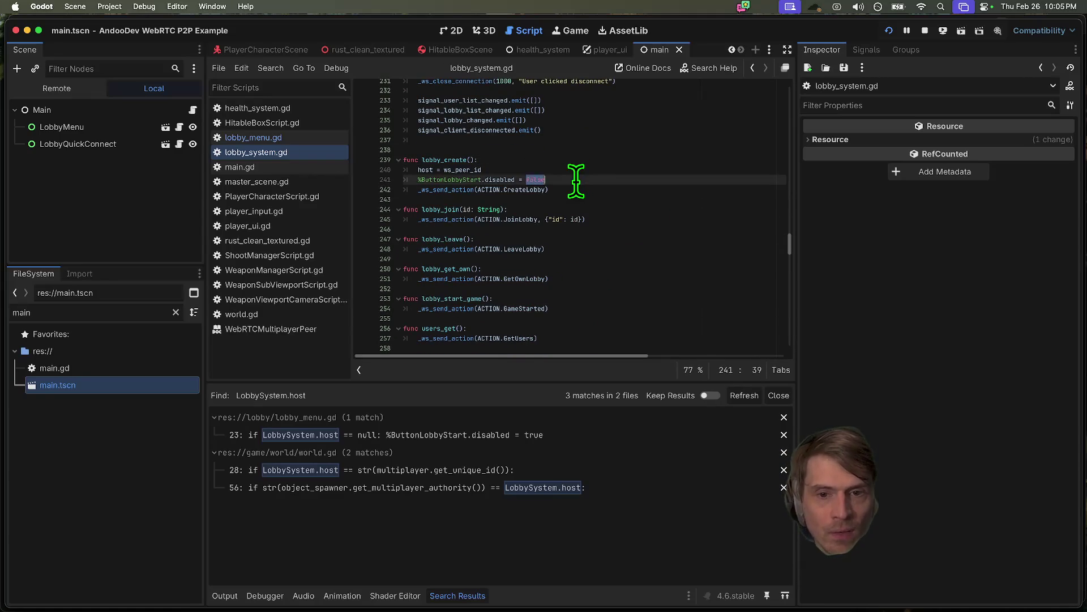
left_click(617, 326)
key("Up")
key("Up")
key("super+shift+Return")
type("%ButtonLobbyStart.disabled = true")
key("Down")
key("Down")
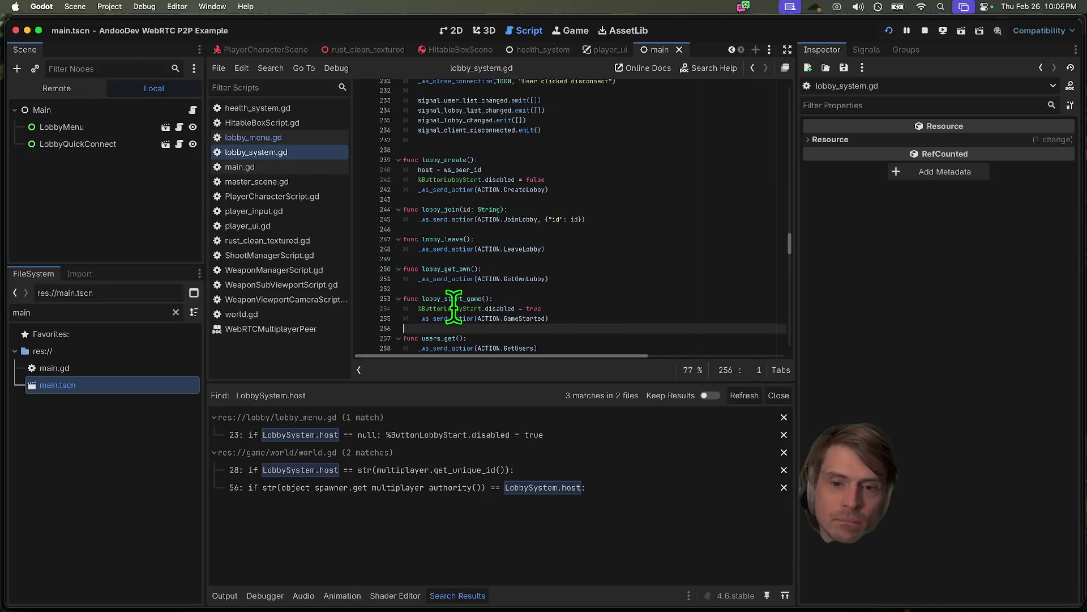
- Run the project to test the lobby Start button
scroll(586, 315, "down", 2)
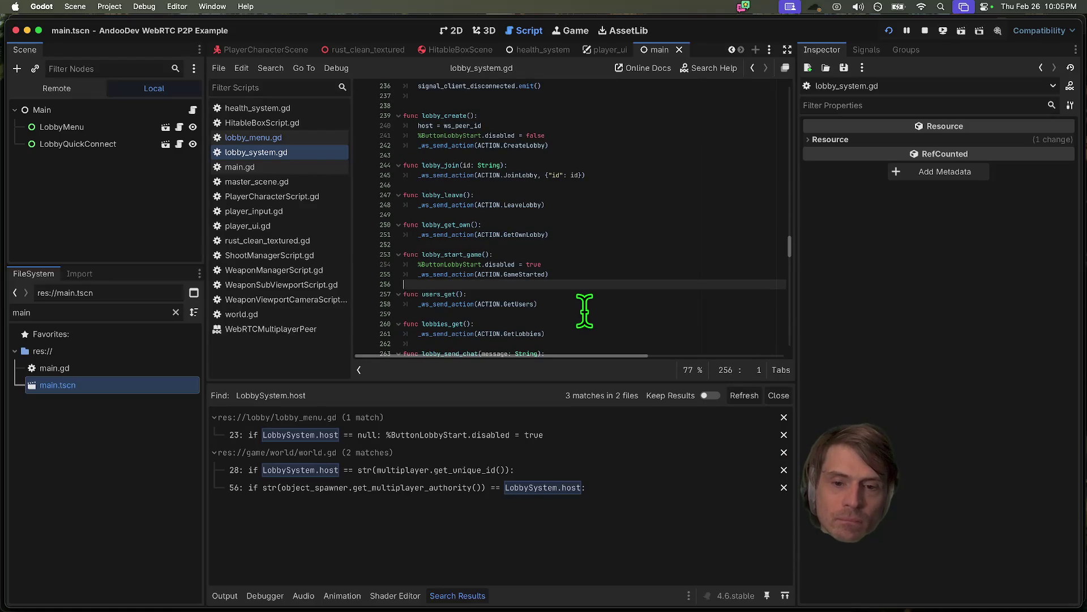
scroll(585, 310, "down", 2)
scroll(620, 272, "down", 4)
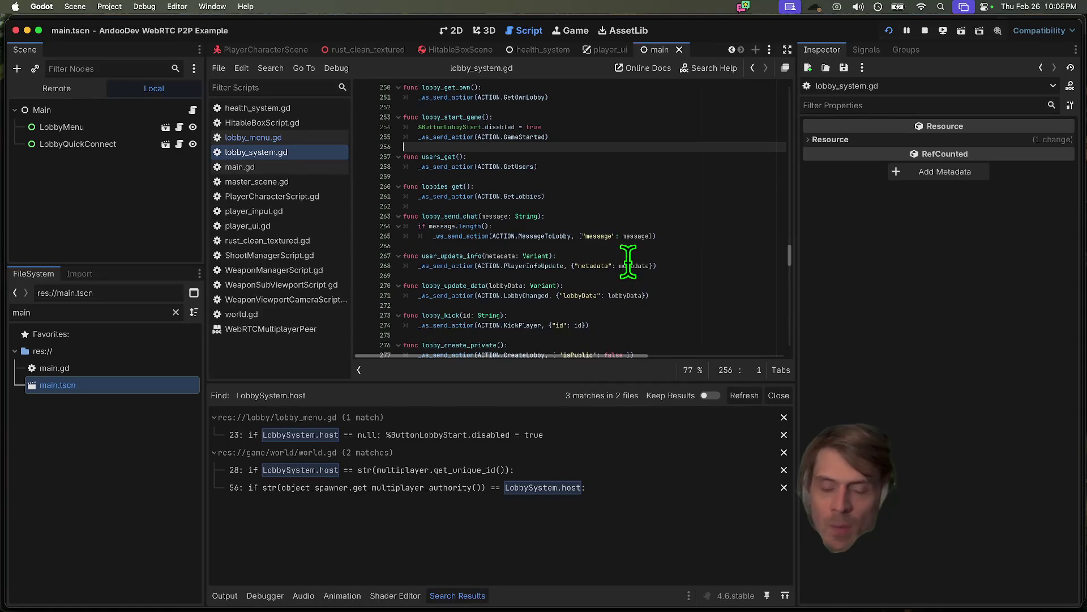
key("super+b")
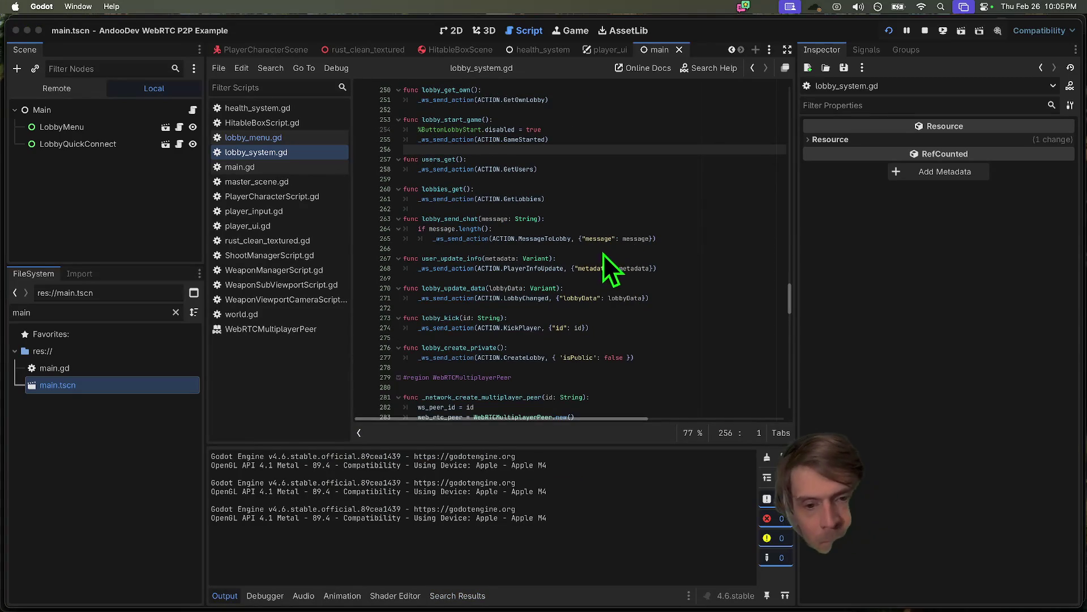
- Arrange both game windows, connect each and create a lobby, then stop on the error
left_click_drag(561, 158, 390, 101)
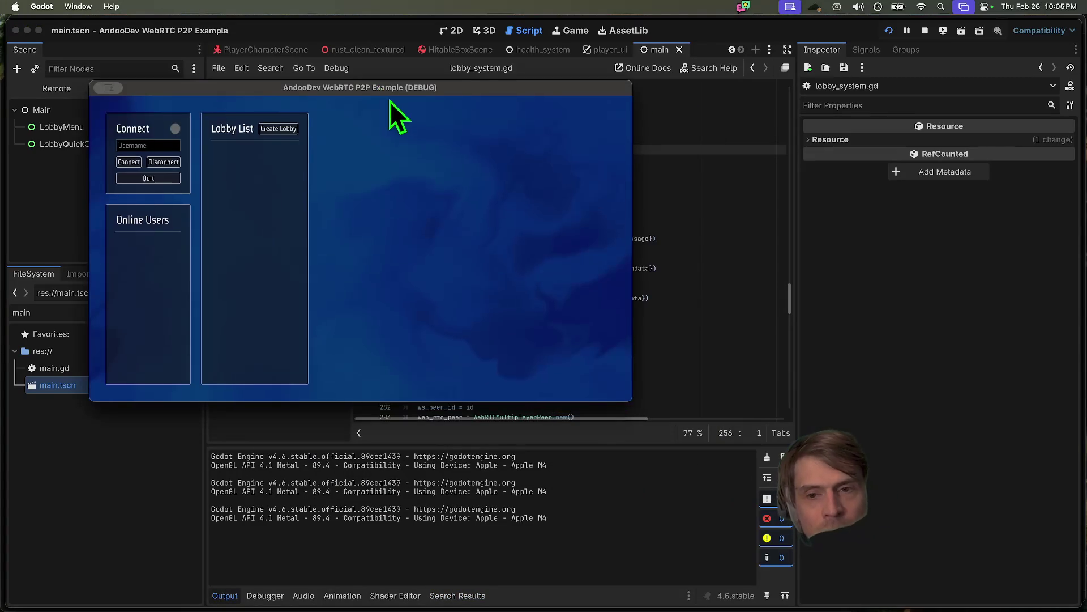
left_click(129, 162)
left_click_drag(488, 164, 640, 182)
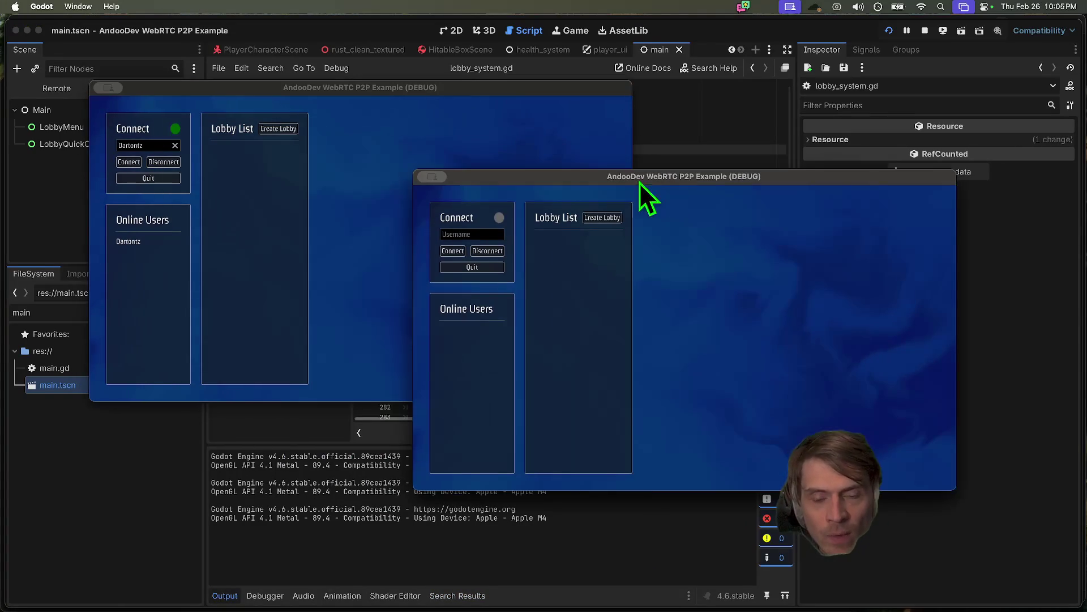
left_click(453, 251)
left_click(602, 218)
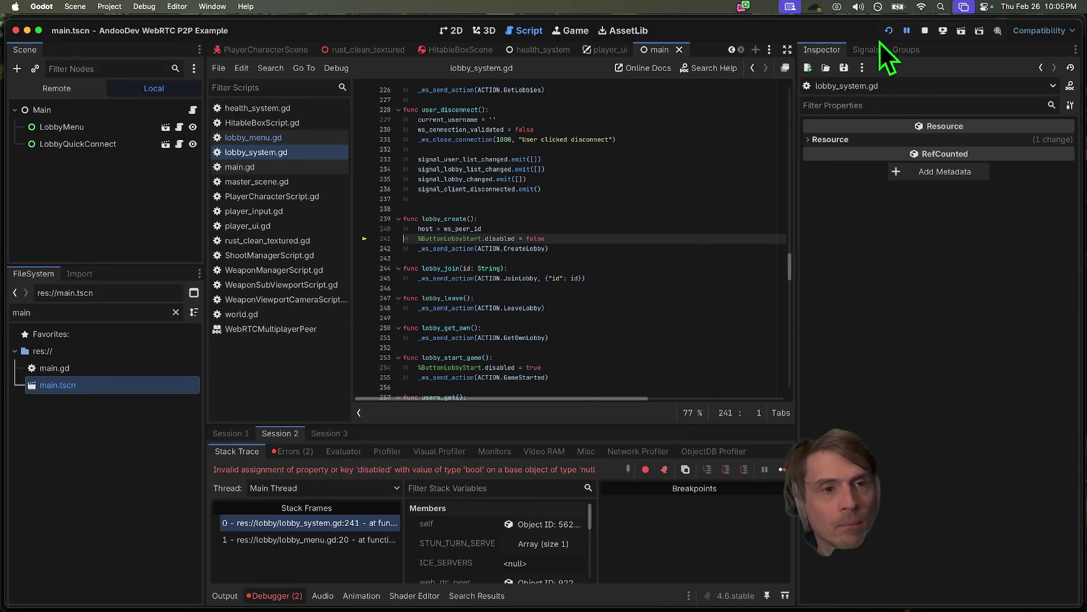
left_click(920, 34)
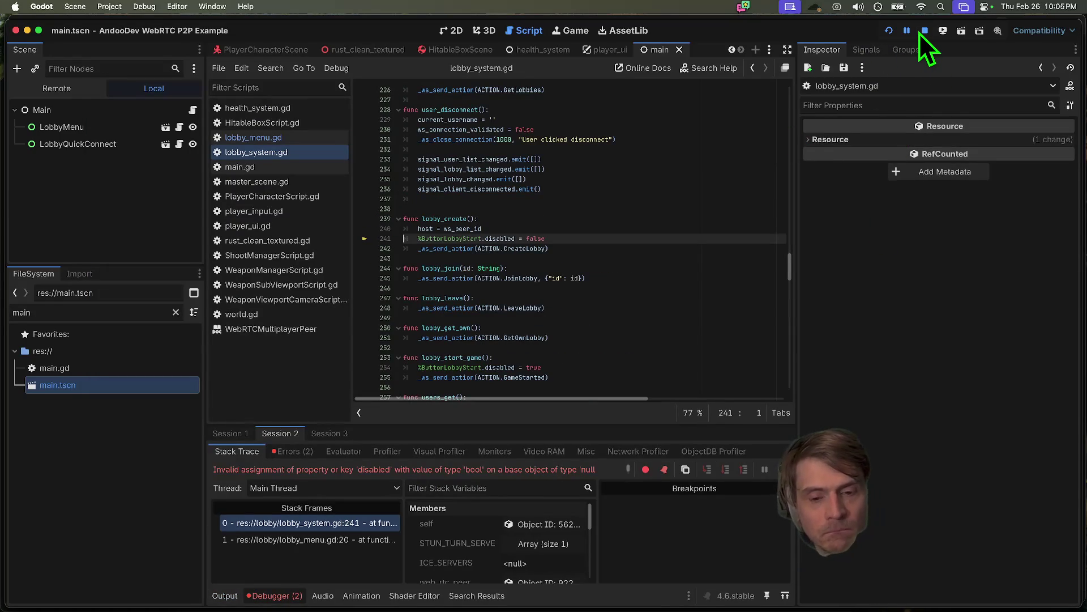
- Delete the %ButtonLobbyStart.disabled lines from both lobby_create and lobby_start_game
double_click(451, 239)
left_click_drag(451, 239, 488, 238)
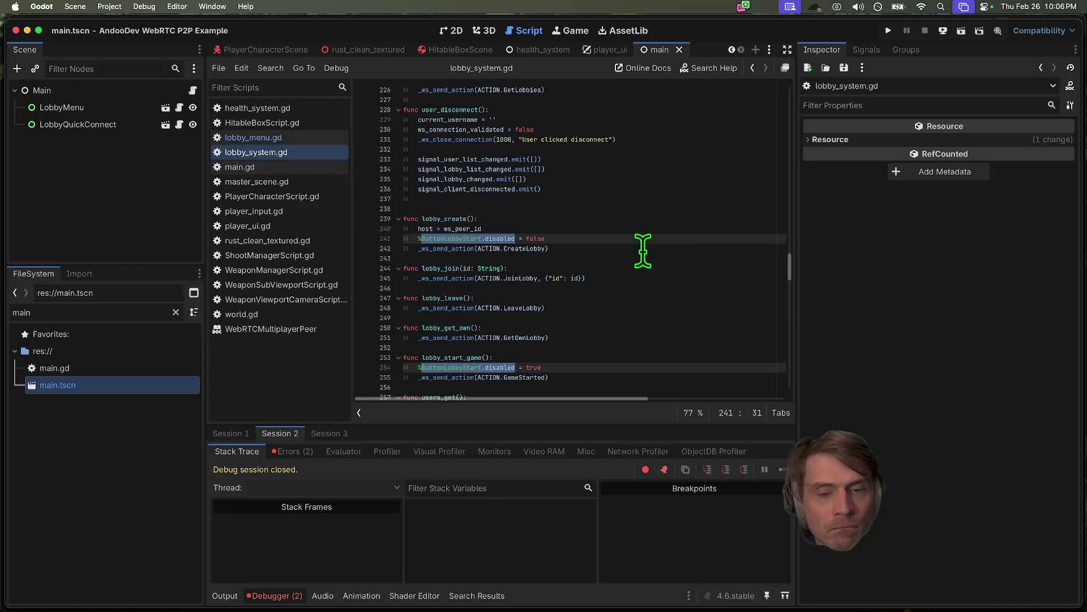
left_click(424, 237)
left_click(622, 251)
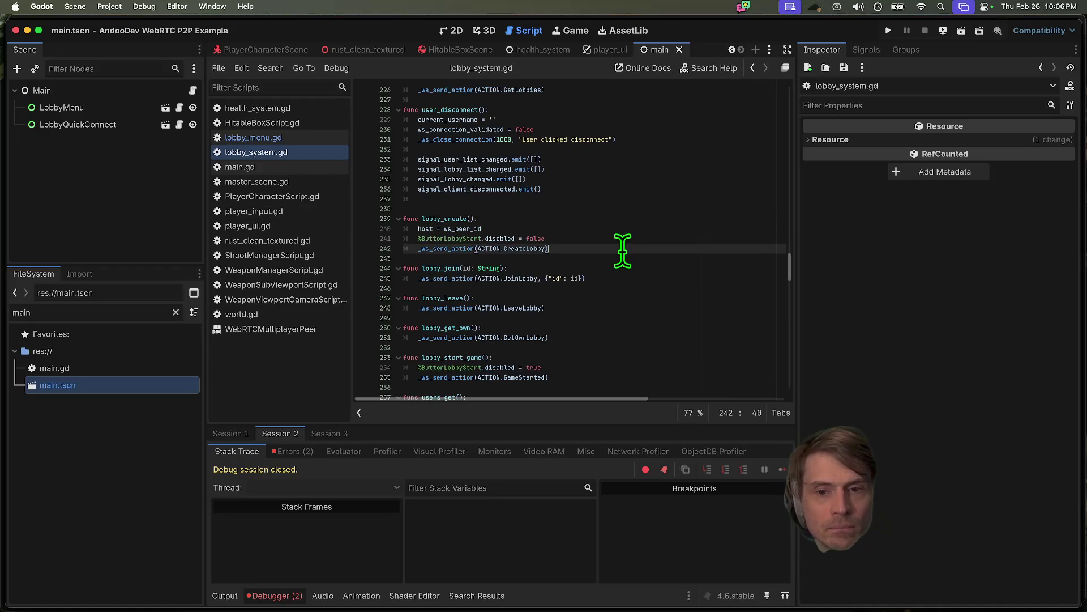
left_click(636, 238)
key("ctrl+shift+k")
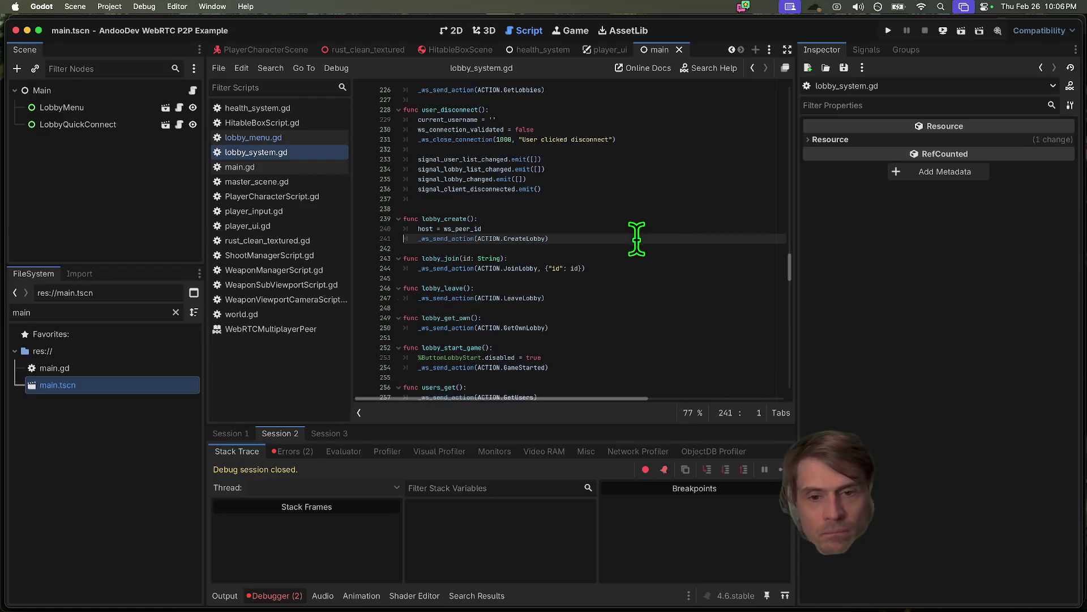
left_click(626, 357)
key("ctrl+shift+k")
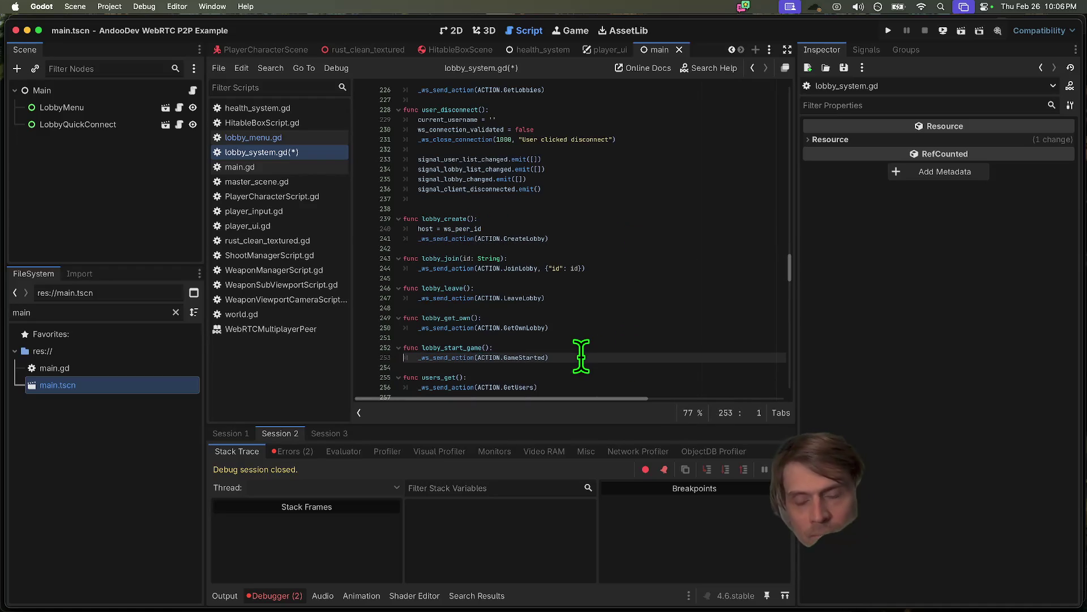
left_click(313, 137)
- Try splitting the Create connection line at the disabled assignment, undoing each attempt
left_click(649, 189)
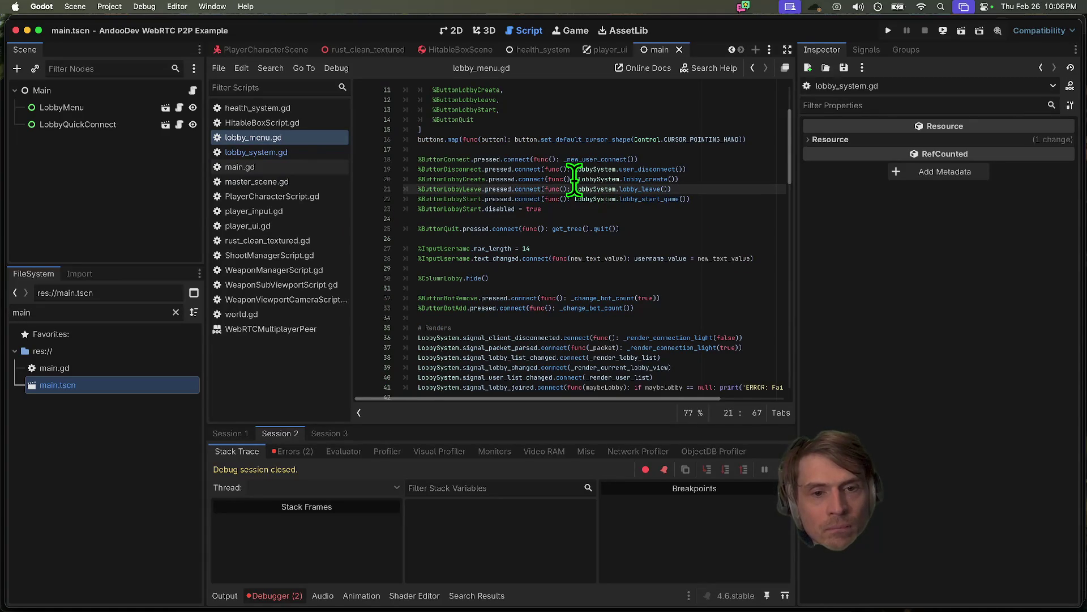
left_click(715, 179)
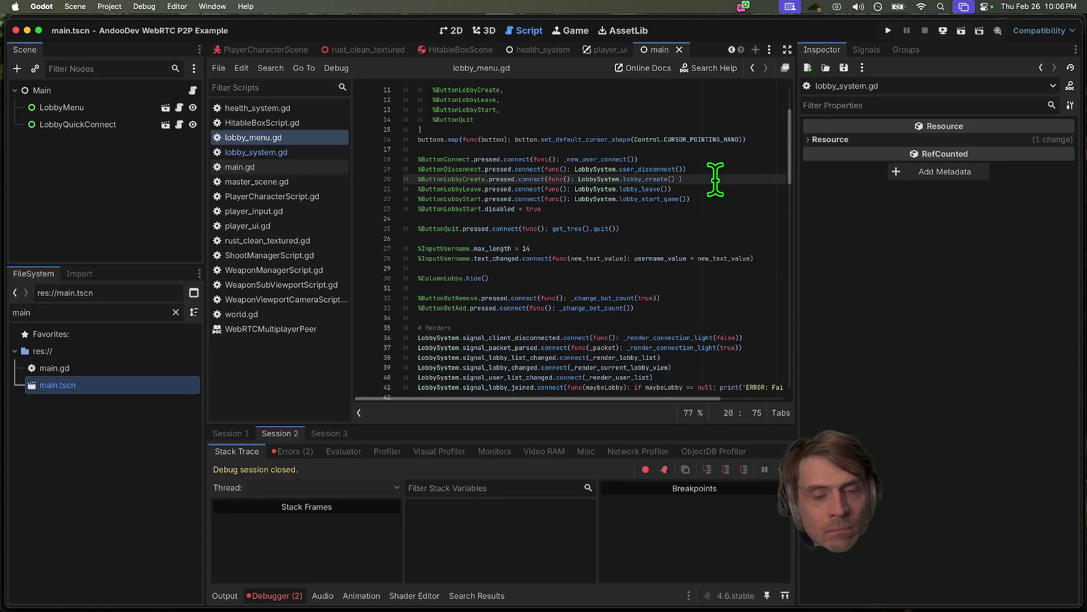
type("/")
key("Return")
key("ctrl+z")
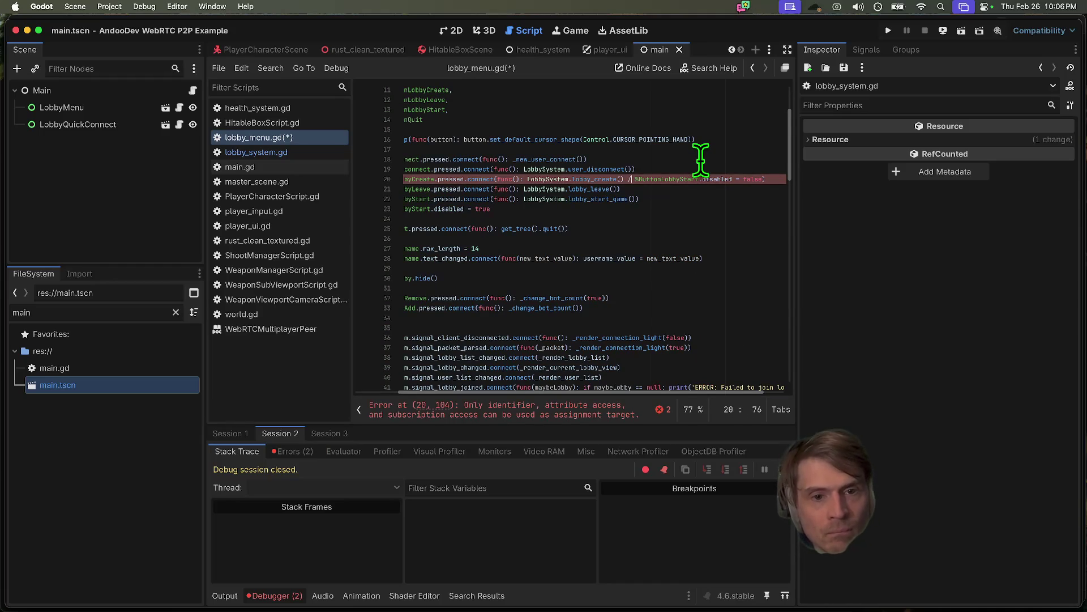
key("Return")
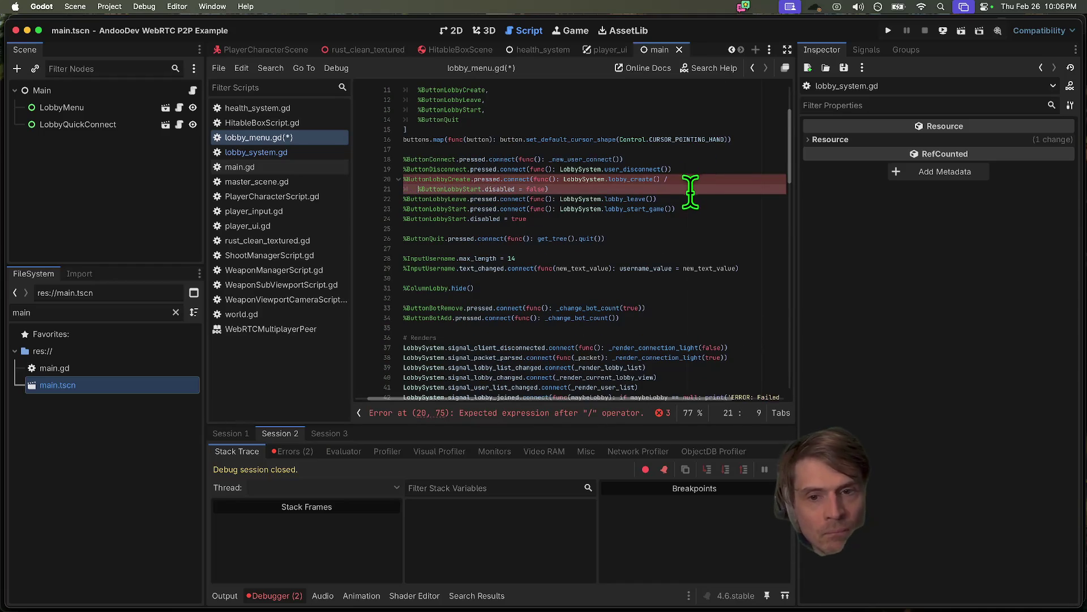
key("ctrl+z")
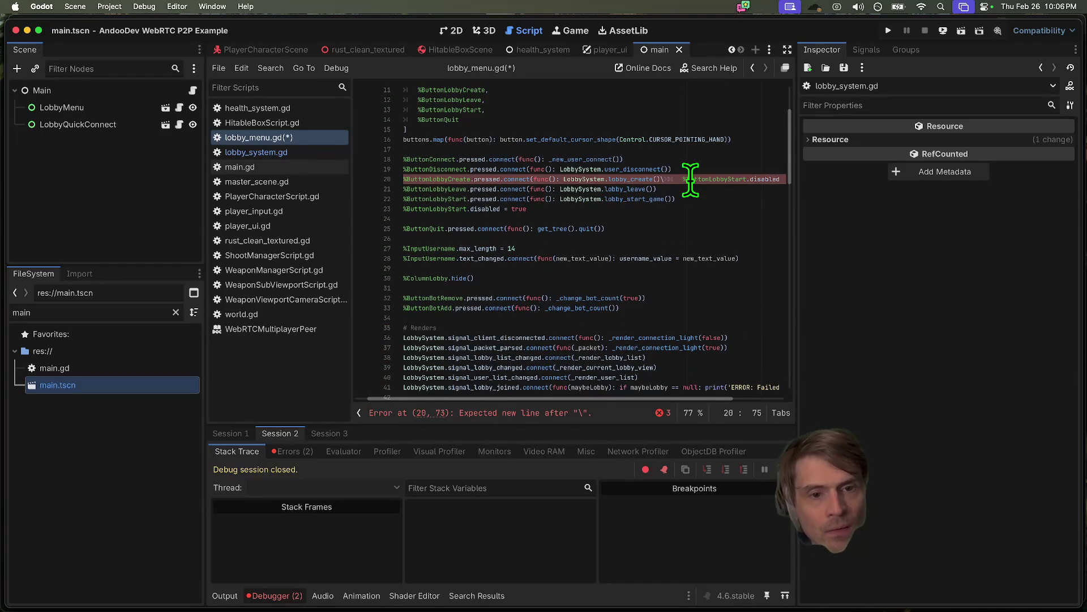
key("Return")
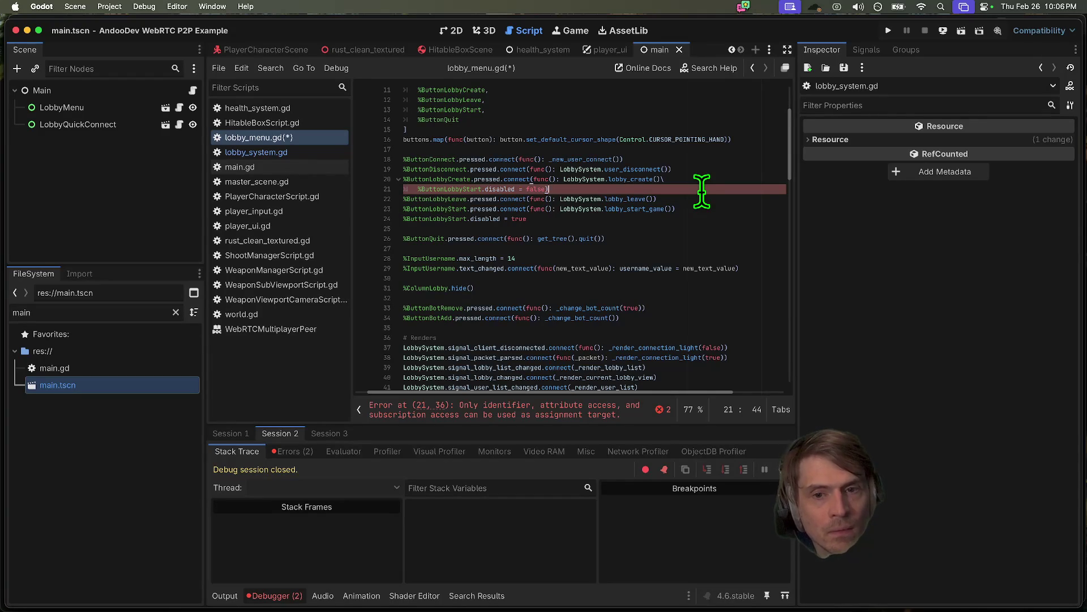
key("ctrl+z")
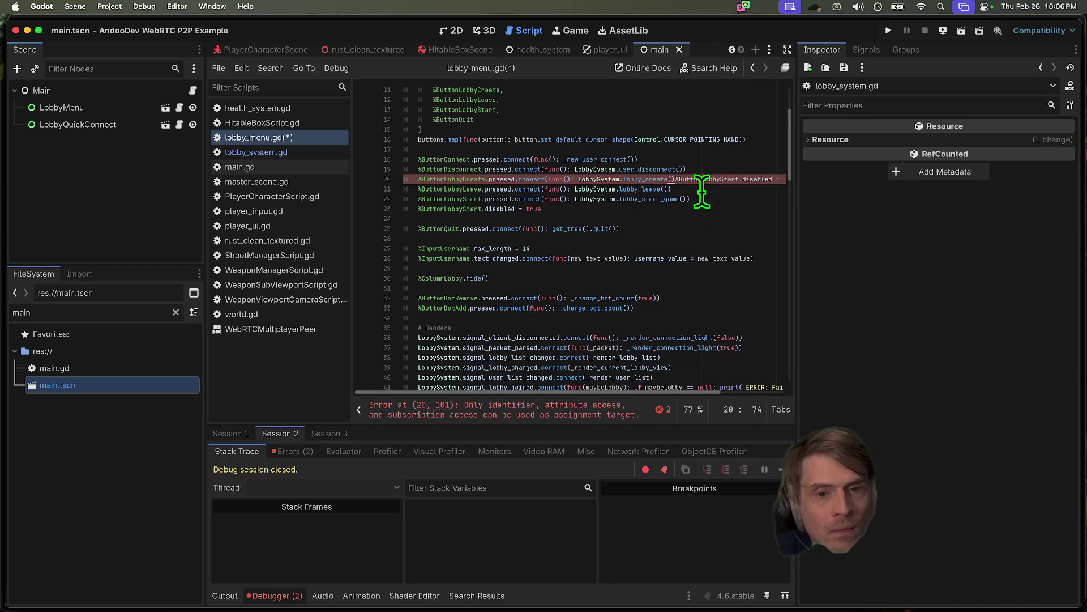
- Widen the script editor and continue line 20 onto line 21, moving disabled = false there
left_click_drag(796, 175, 918, 177)
left_click(579, 179)
type("\\")
left_click(683, 179)
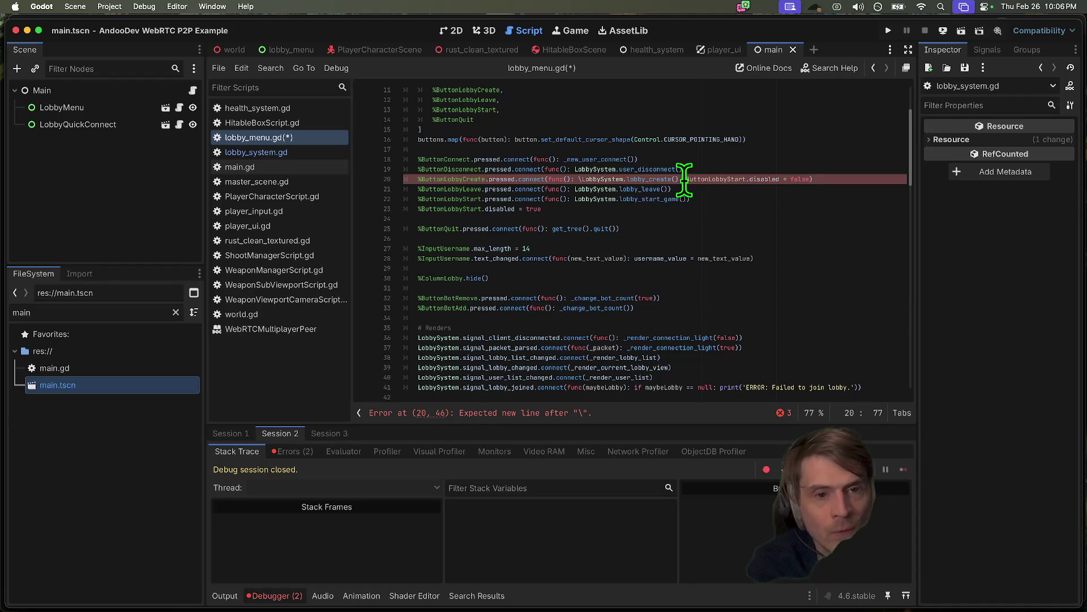
key("Return")
left_click(579, 179)
key("BackSpace")
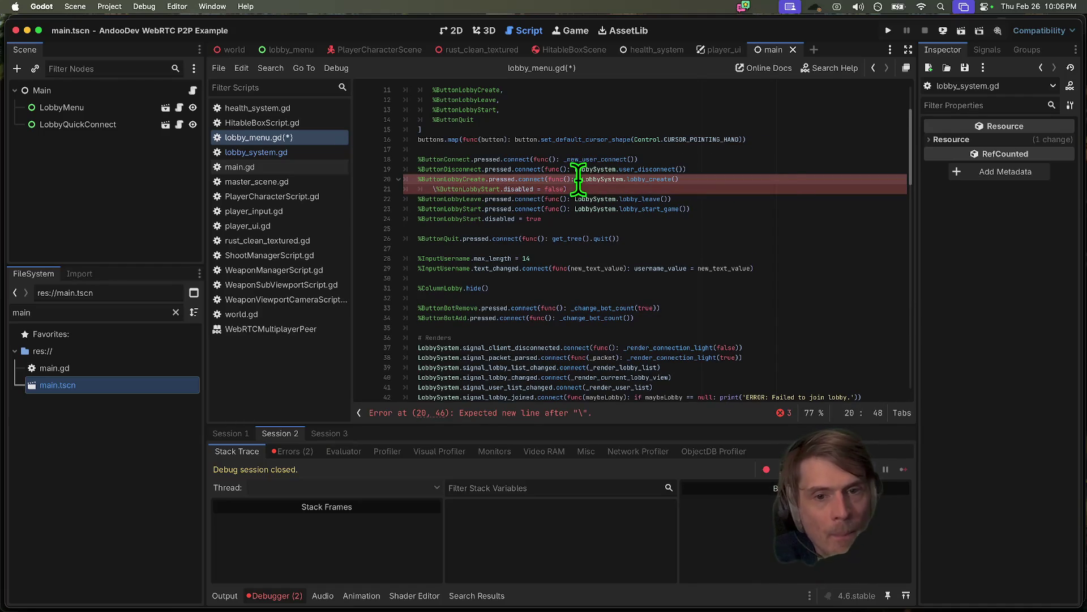
left_click(793, 189)
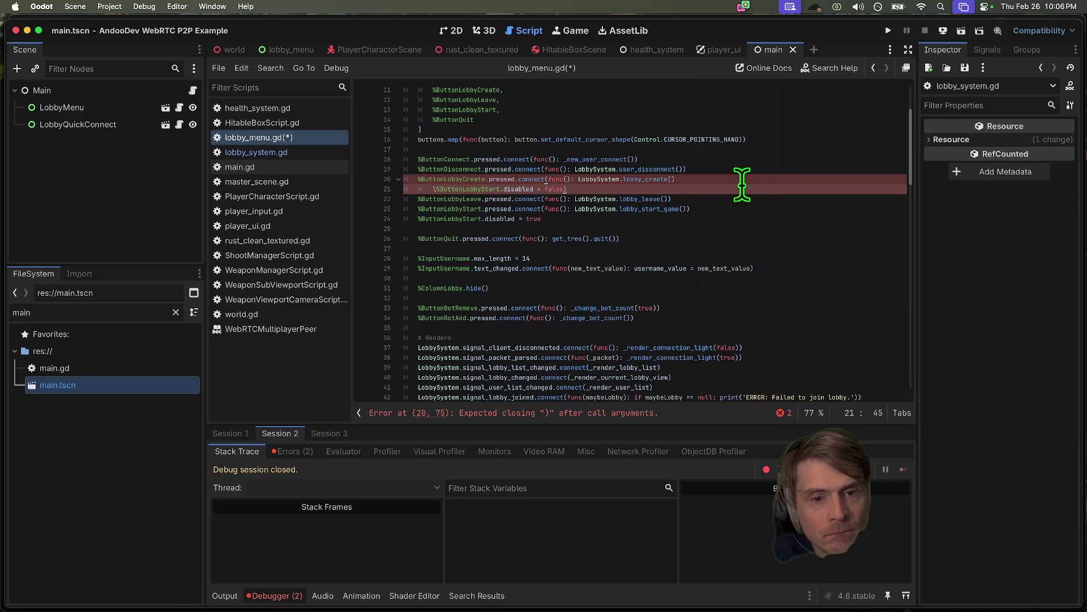
key("super+shift+f")
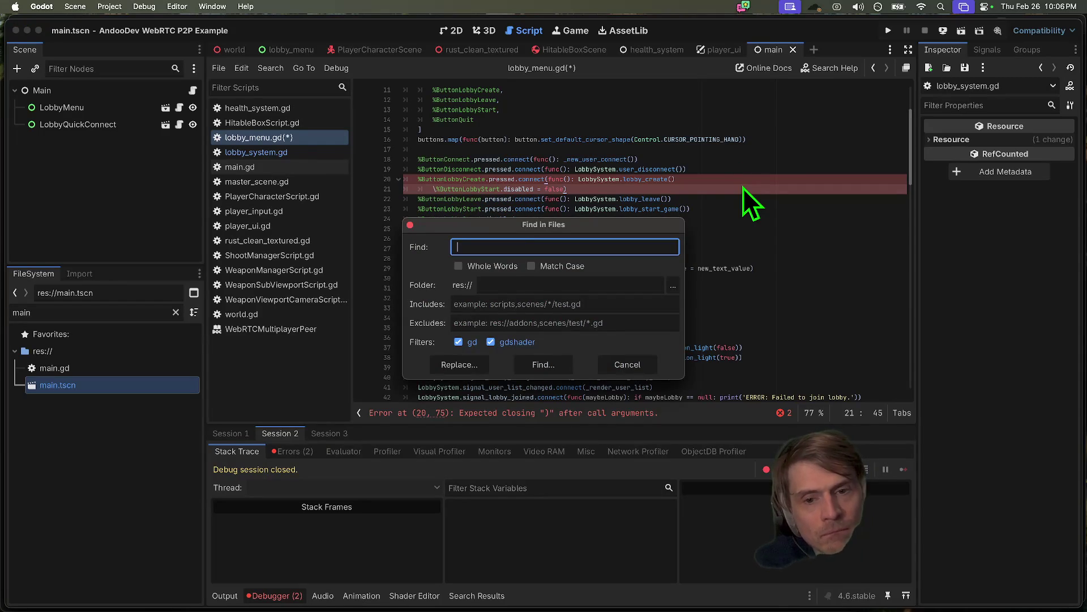
type("\\")
- Search all project files for '\' and then '/', browsing the Search Results
key("Return")
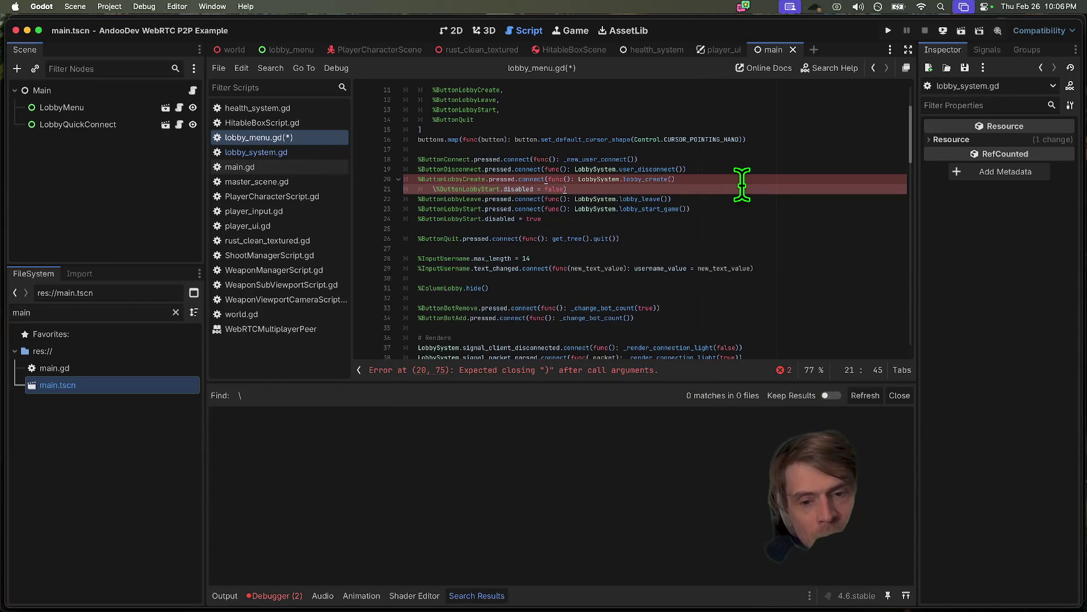
key("super+shift+f")
type("/")
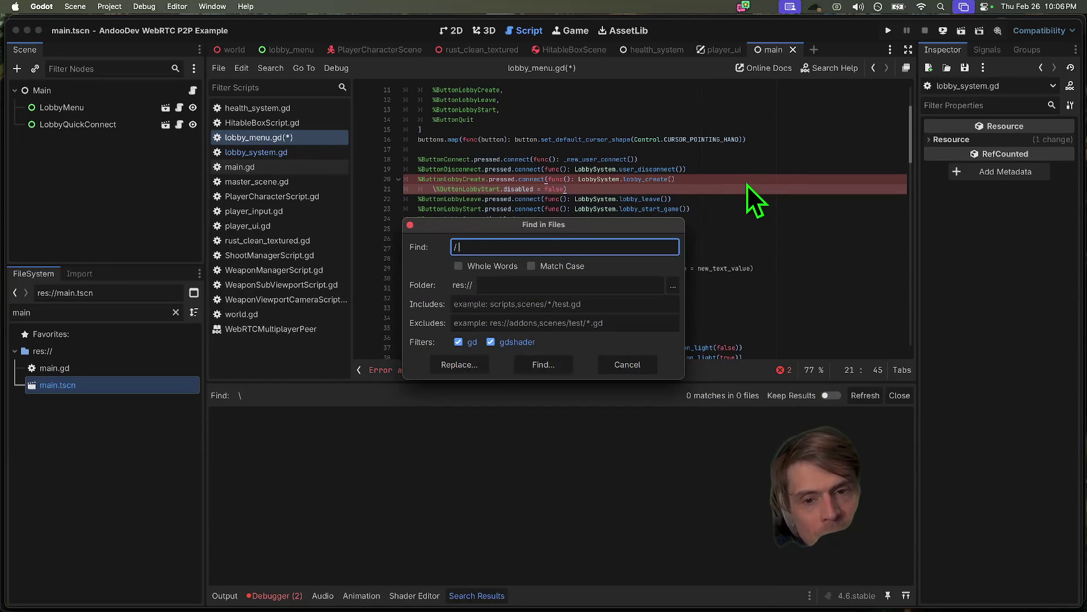
key("Return")
scroll(715, 512, "down", 15)
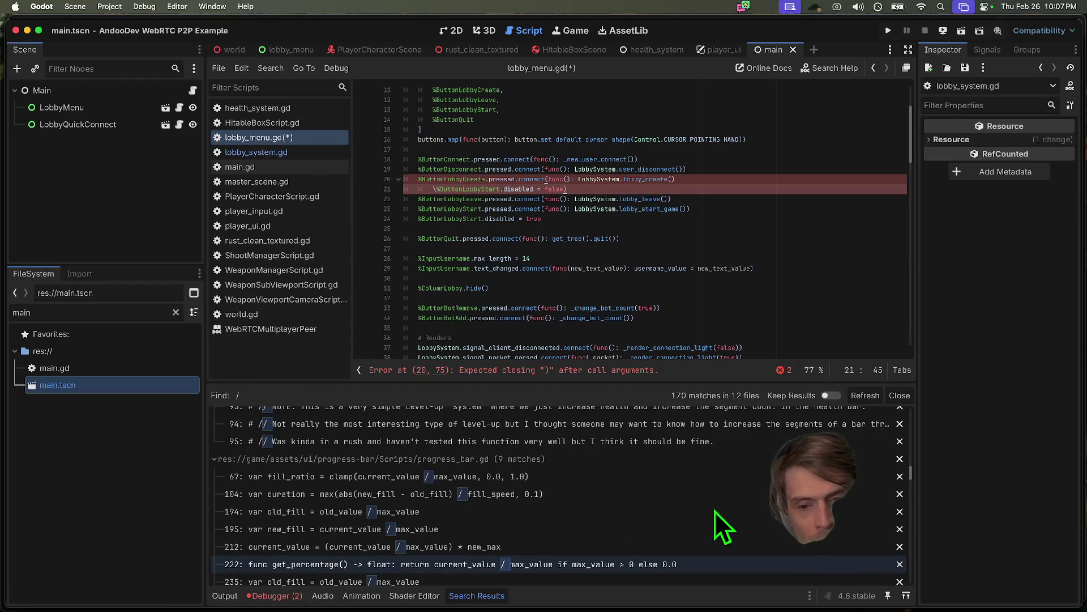
scroll(714, 511, "down", 10)
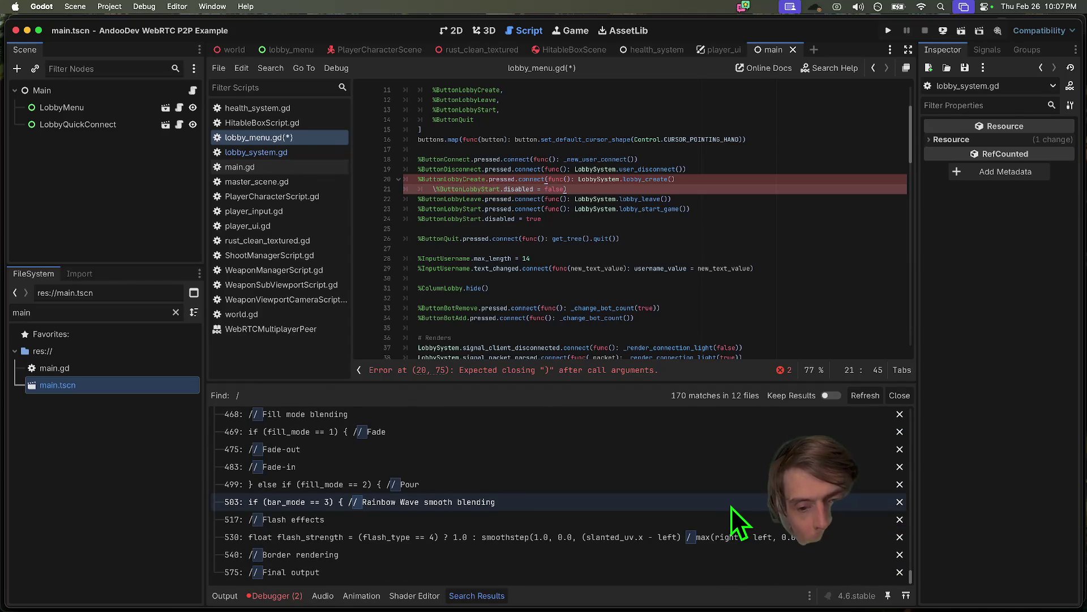
scroll(730, 508, "up", 8)
scroll(729, 509, "up", 5)
- Join line 21 back onto line 20 and delete the stray backslash
key("Home")
key("BackSpace")
key("BackSpace")
key("BackSpace")
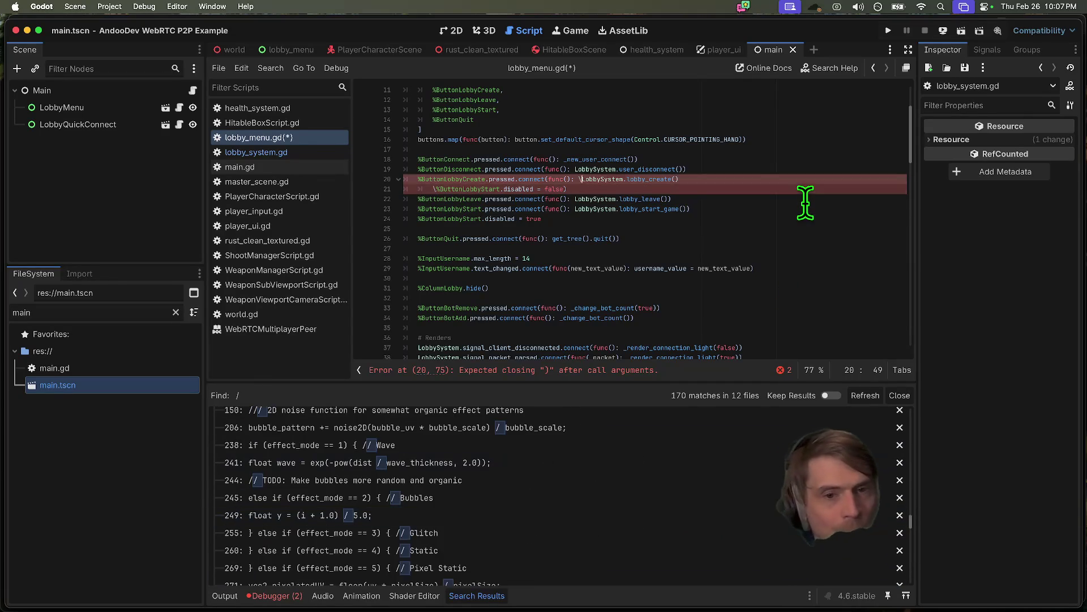
key("BackSpace")
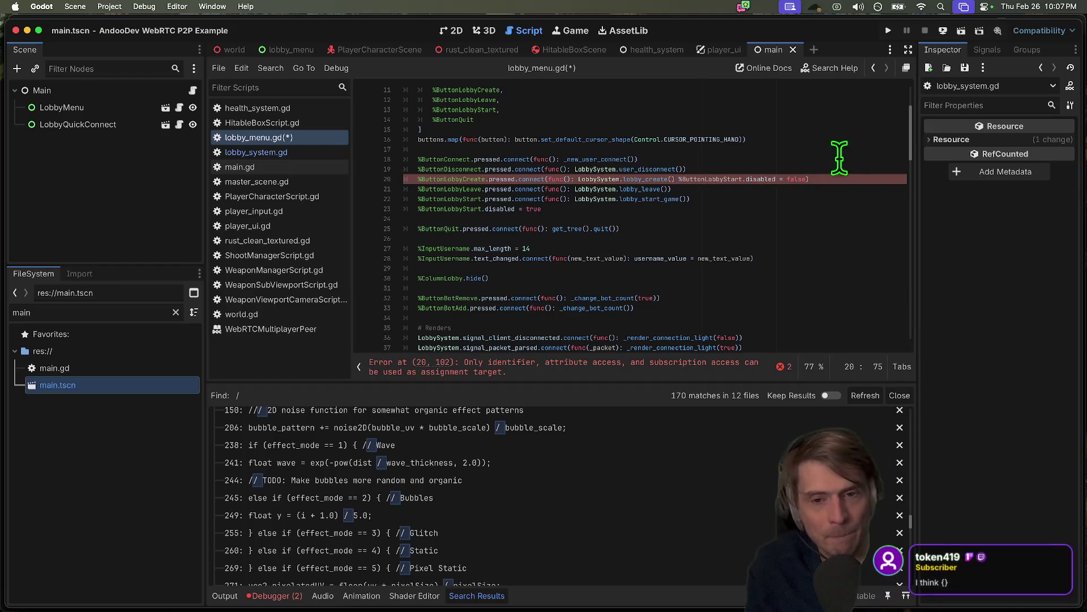
- Wrap the Create handler's lambda body on line 20 in curly braces
scroll(787, 210, "down", 10)
scroll(716, 278, "up", 4)
left_click(707, 222)
key("Down")
key("Down")
key("Down")
scroll(708, 224, "up", 12)
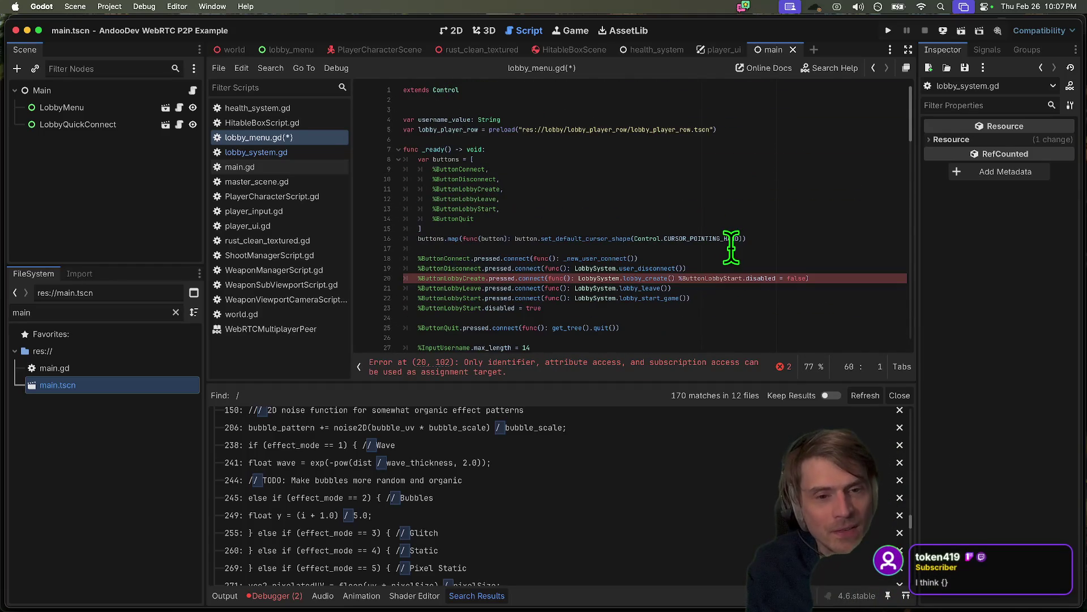
left_click(679, 278)
left_click(579, 278)
type("{")
left_click(823, 278)
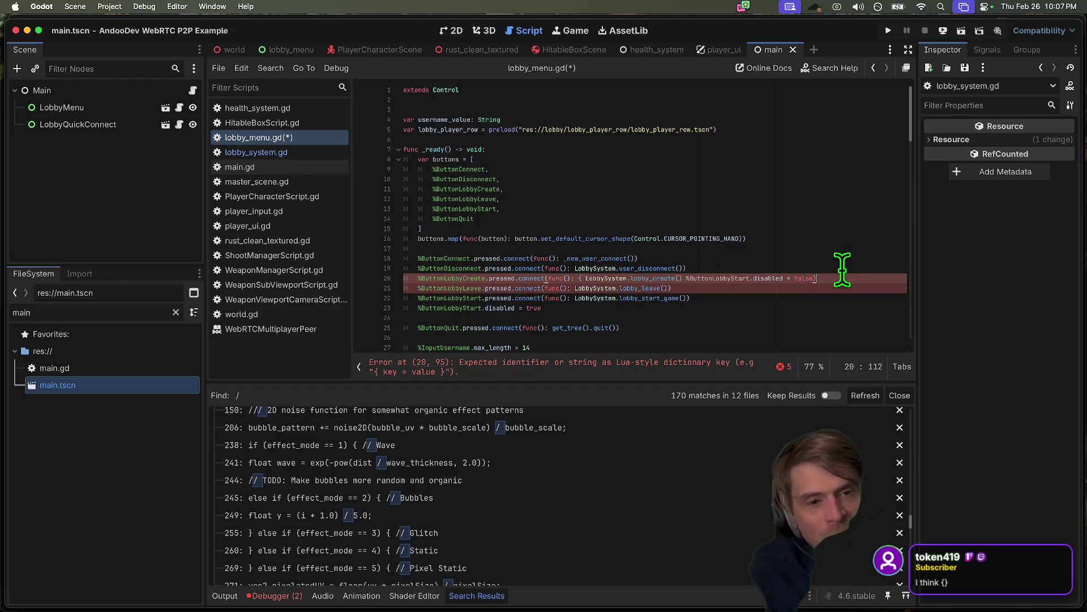
type("}")
- Try moving the disabled assignment onto line 21, then undo back to the original line
left_click(683, 279)
key("Return")
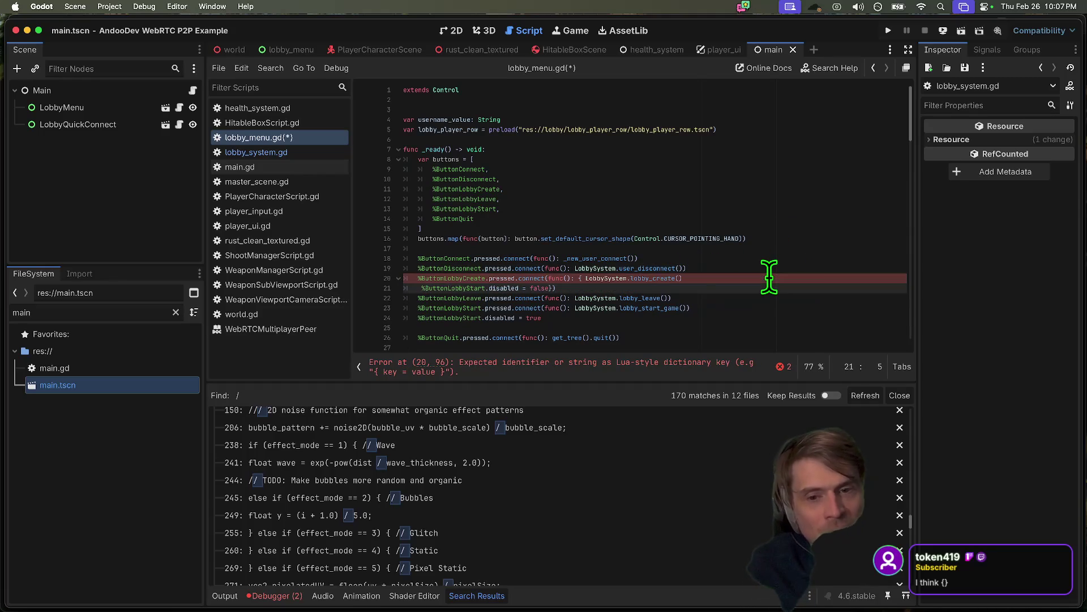
left_click(558, 367)
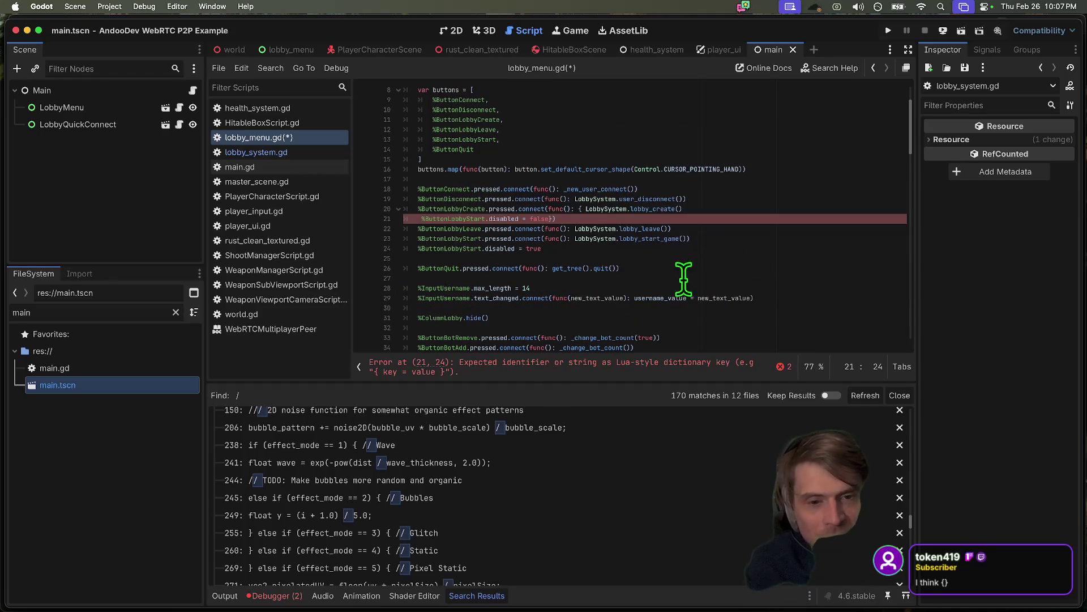
left_click(687, 243)
key("ctrl+z")
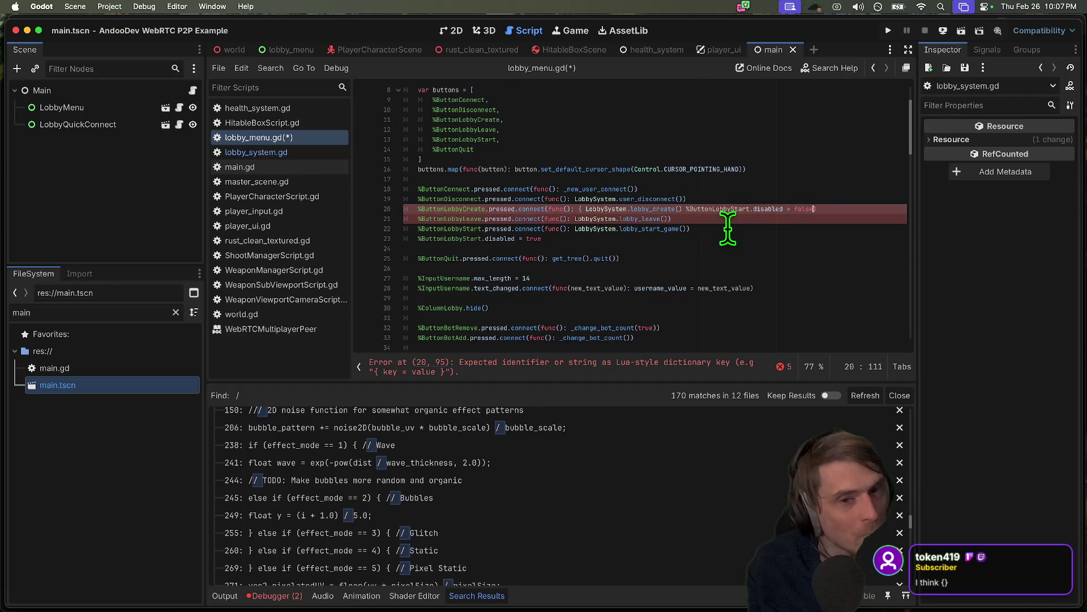
key("ctrl+z")
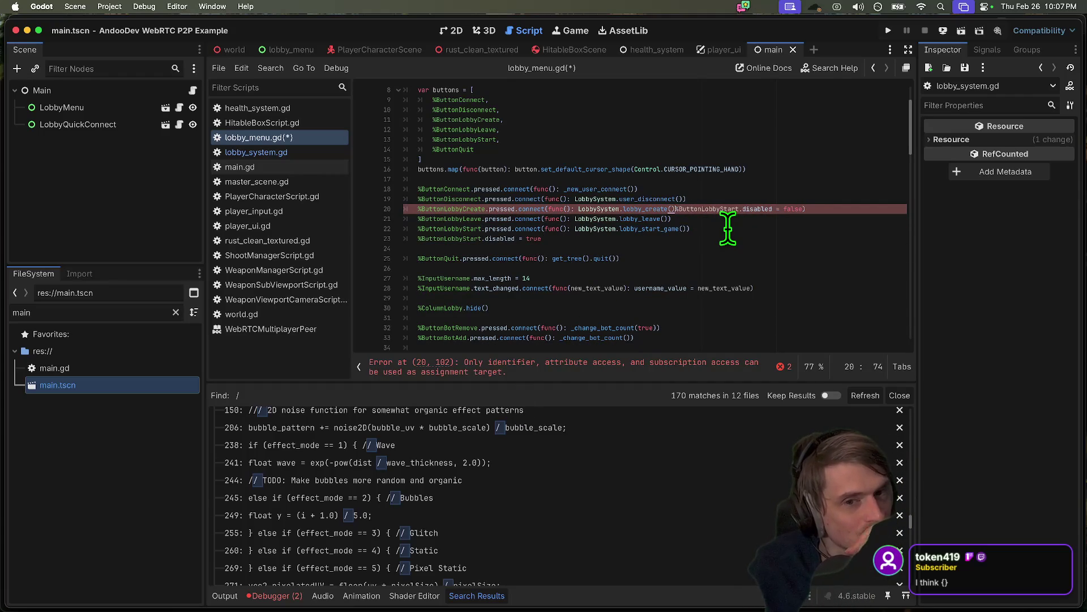
- Replace the inline lambda with lobby_create as the Create button's connect target
type("\\")
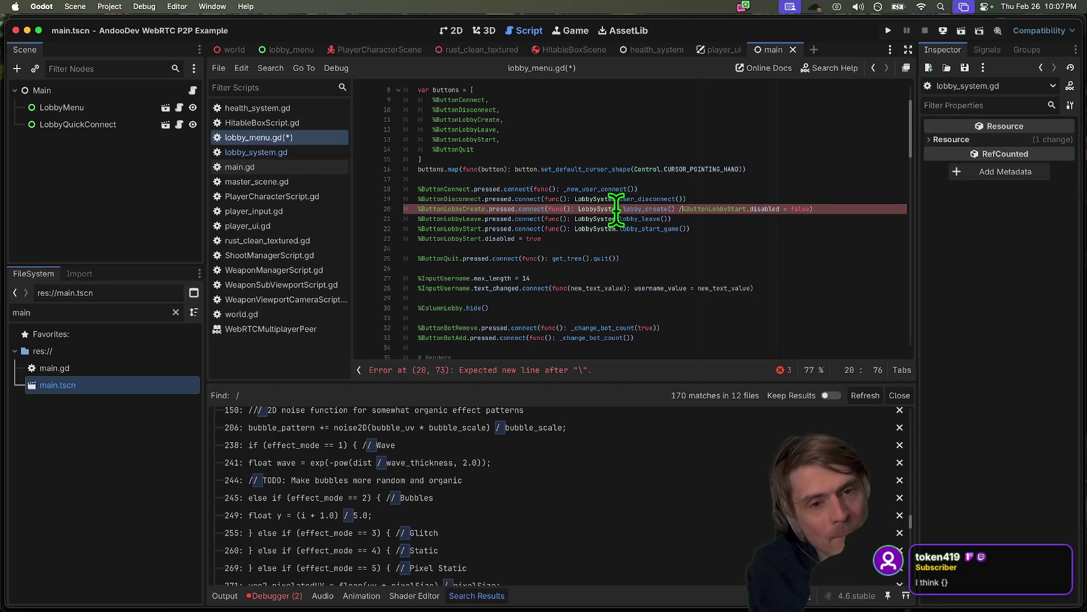
left_click_drag(577, 209, 793, 209)
key("super+c")
key("BackSpace")
key("BackSpace")
key("BackSpace")
key("BackSpace")
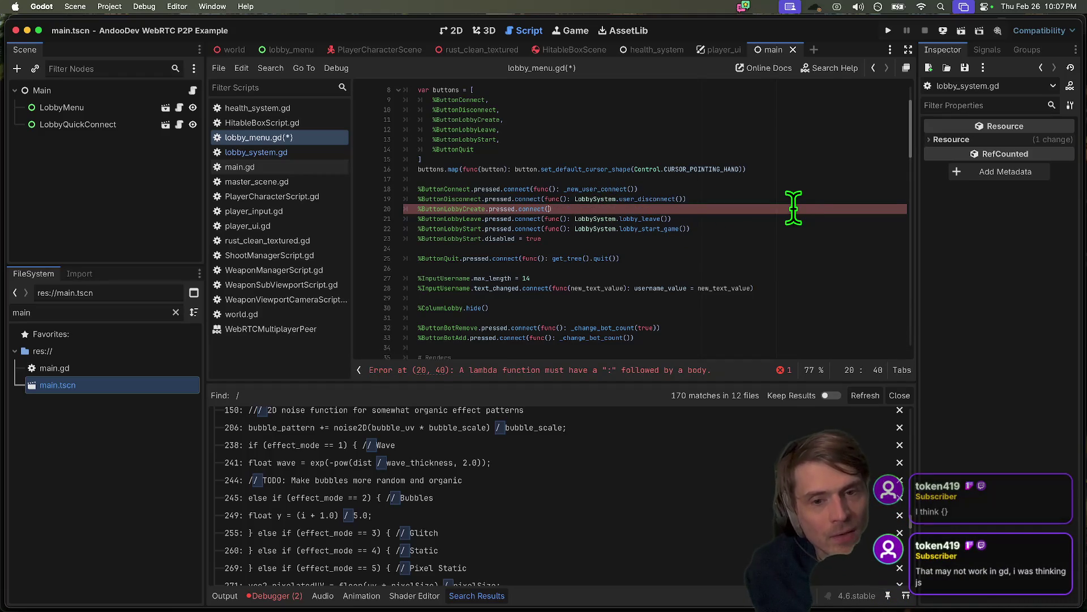
type("lobby_create")
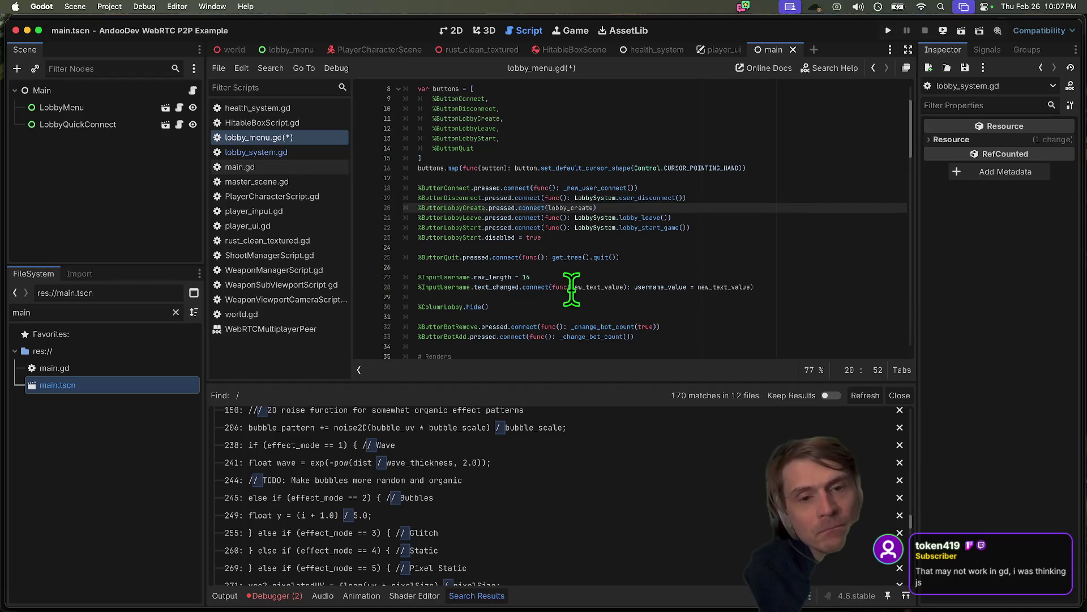
scroll(573, 287, "down", 5)
scroll(568, 334, "down", 3)
left_click(545, 240)
key("Return")
key("Return")
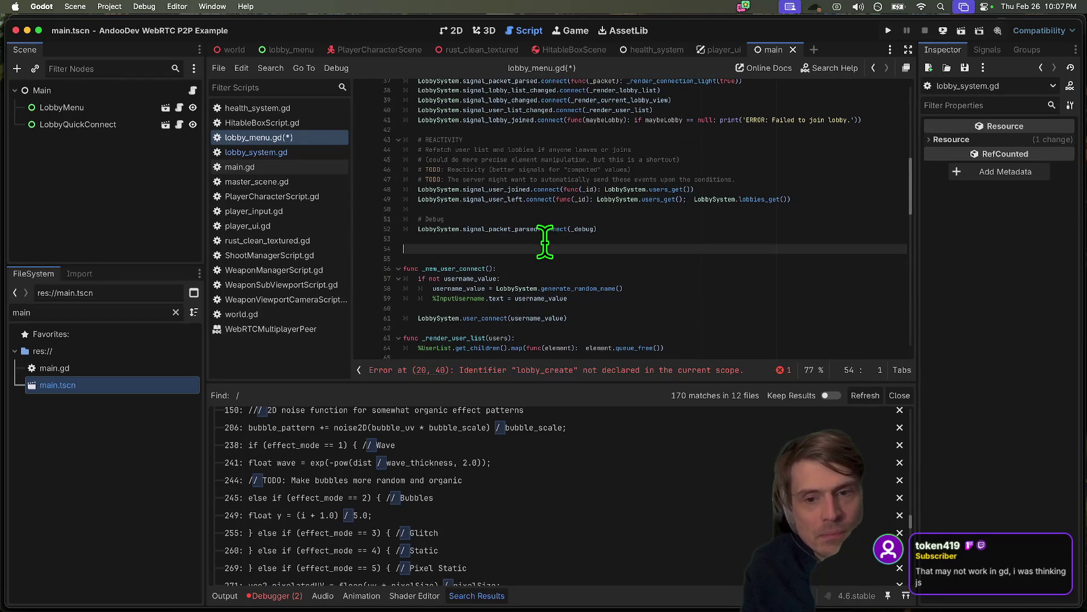
type("funclobby_create()")
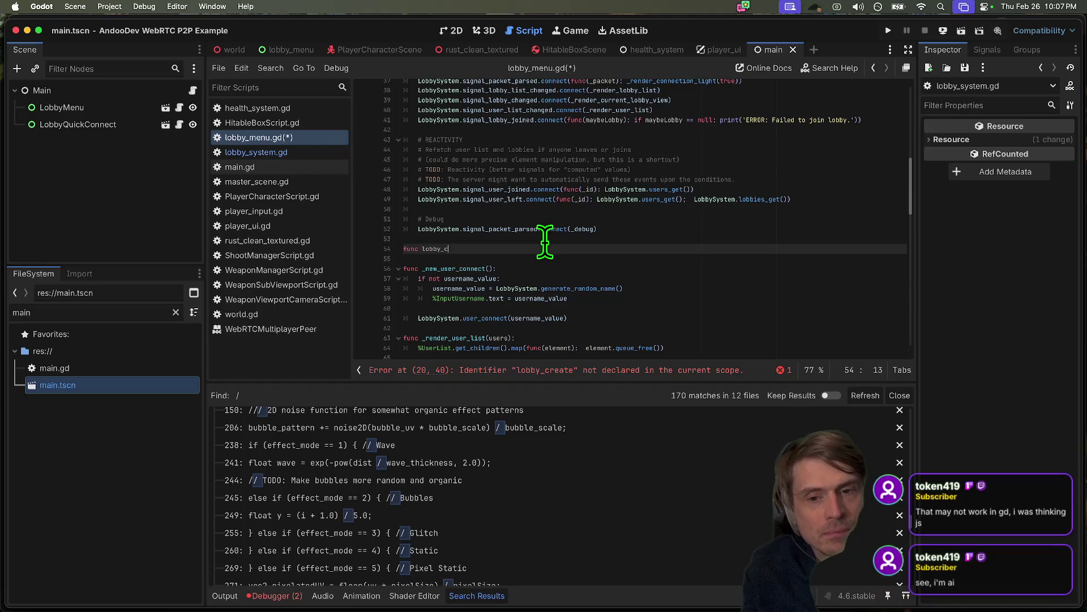
type(":")
key("Return")
key("super+v")
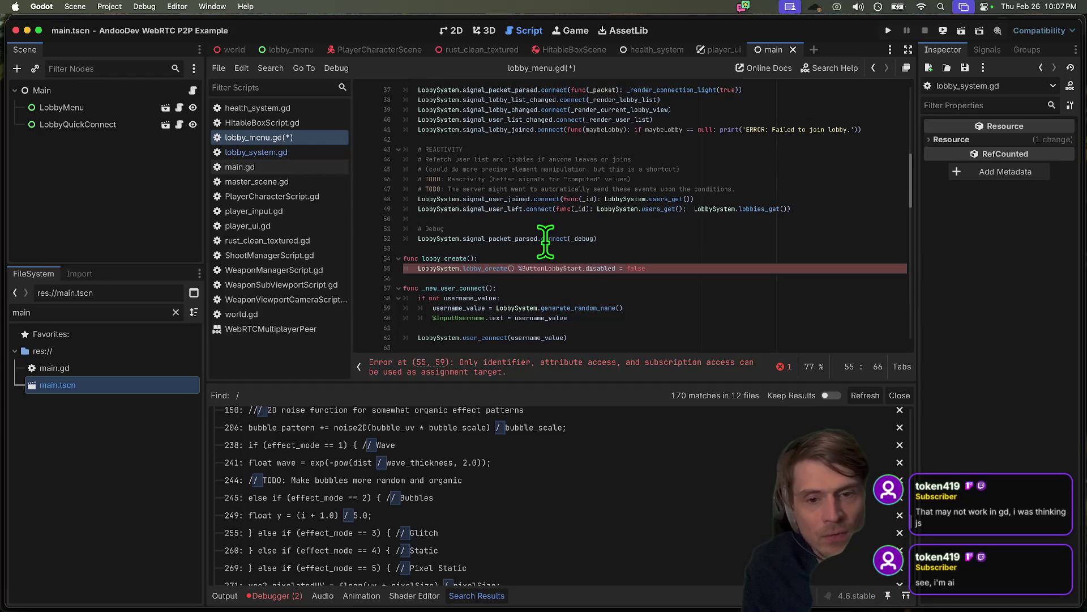
left_click(518, 260)
left_click(520, 267)
key("Return")
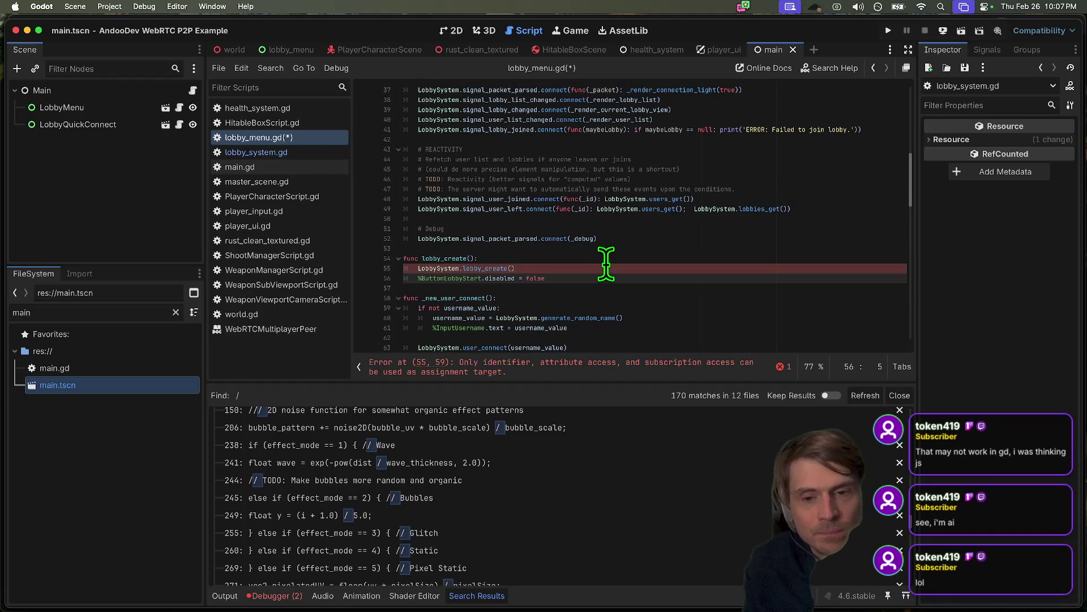
key("super+s")
left_click(426, 259)
scroll(683, 226, "up", 4)
scroll(699, 223, "down", 3)
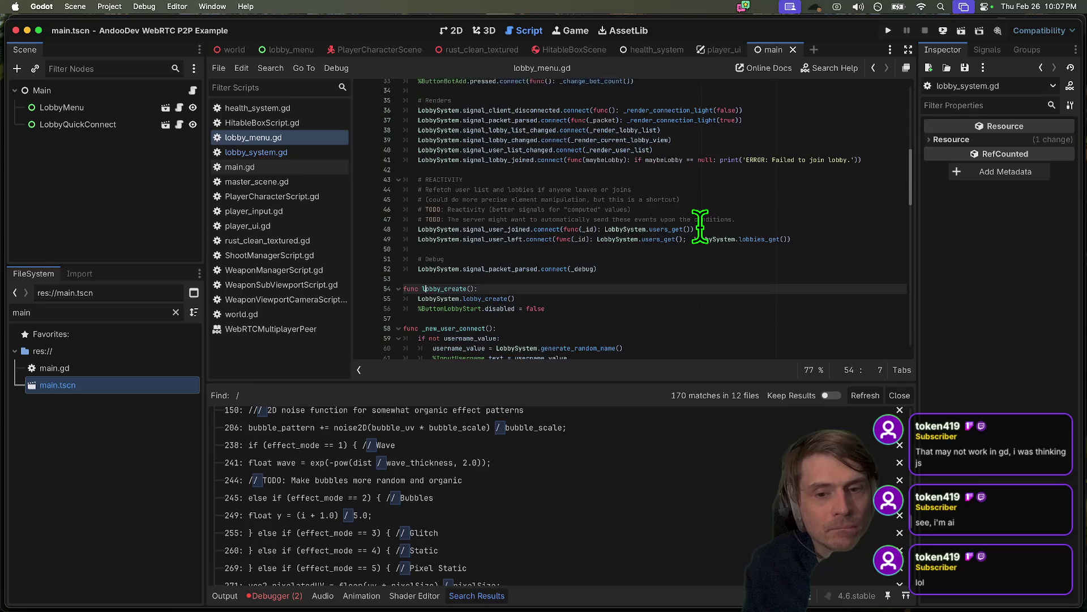
scroll(656, 250, "up", 5)
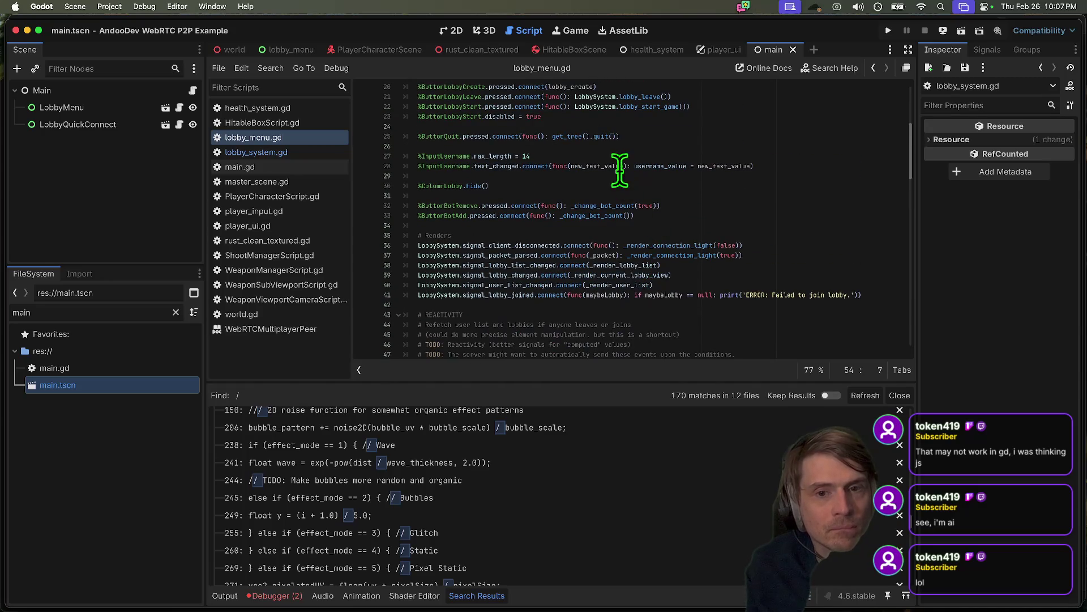
scroll(553, 109, "up", 2)
left_click(657, 121)
double_click(657, 120)
left_click_drag(575, 121, 684, 121)
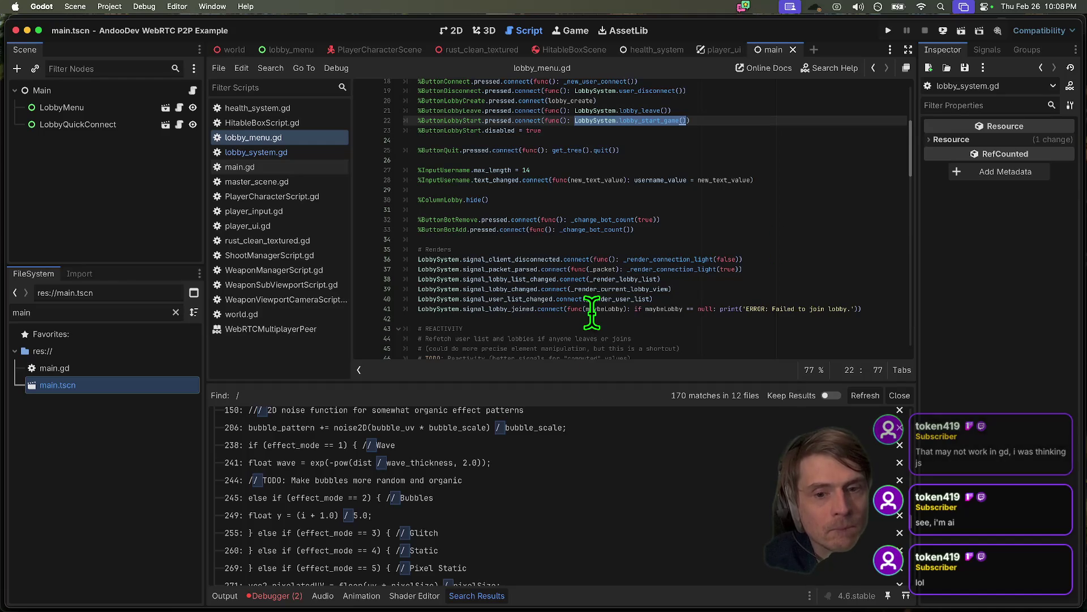
double_click(517, 289)
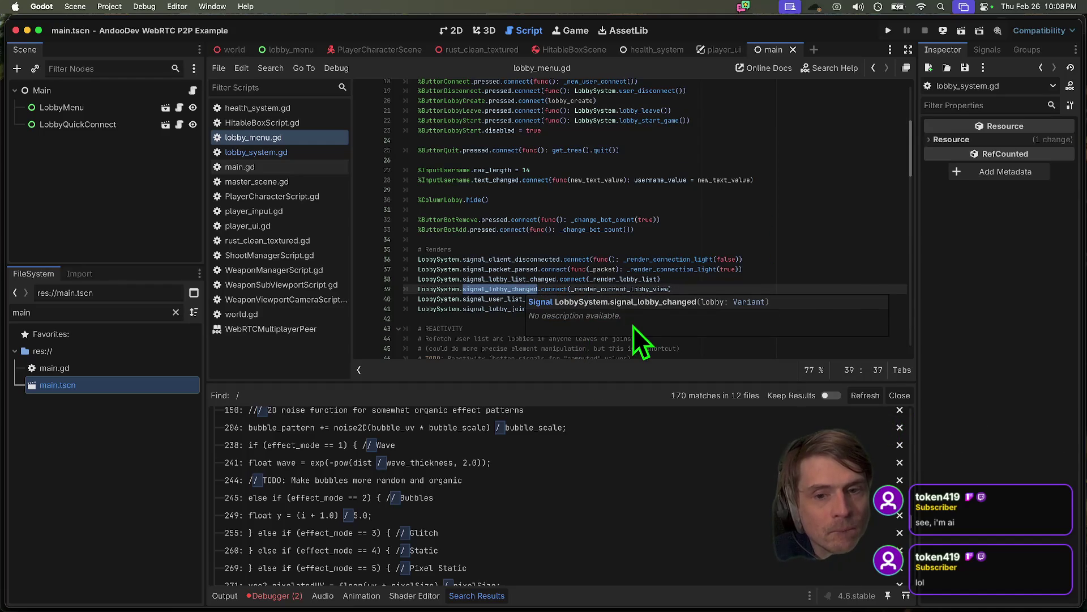
scroll(633, 327, "down", 1)
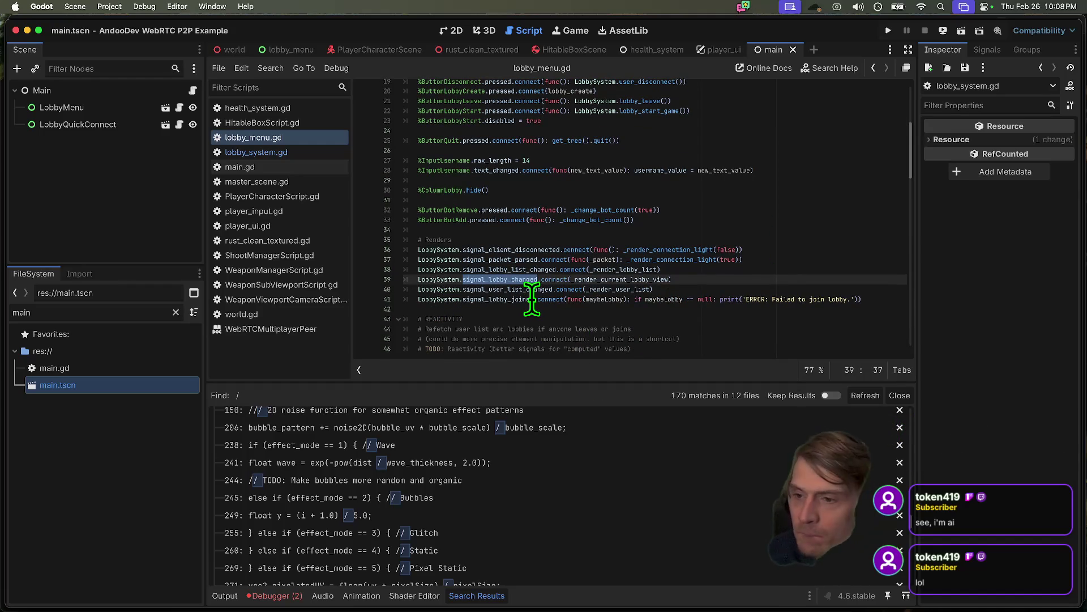
mouse_move(532, 300)
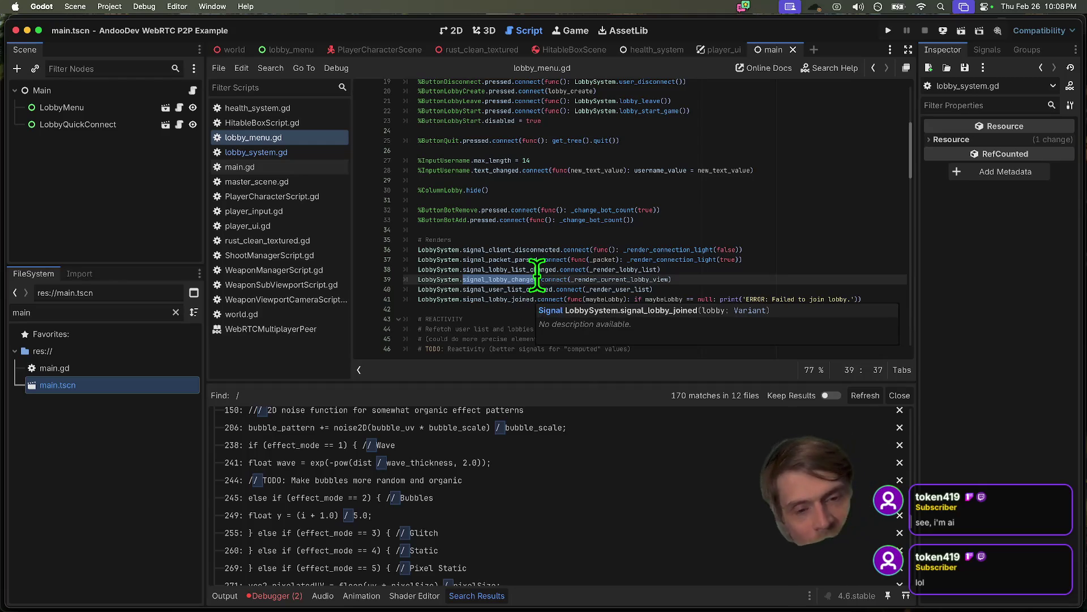
scroll(736, 170, "up", 5)
scroll(680, 227, "down", 4)
scroll(624, 235, "down", 6)
left_click(565, 301)
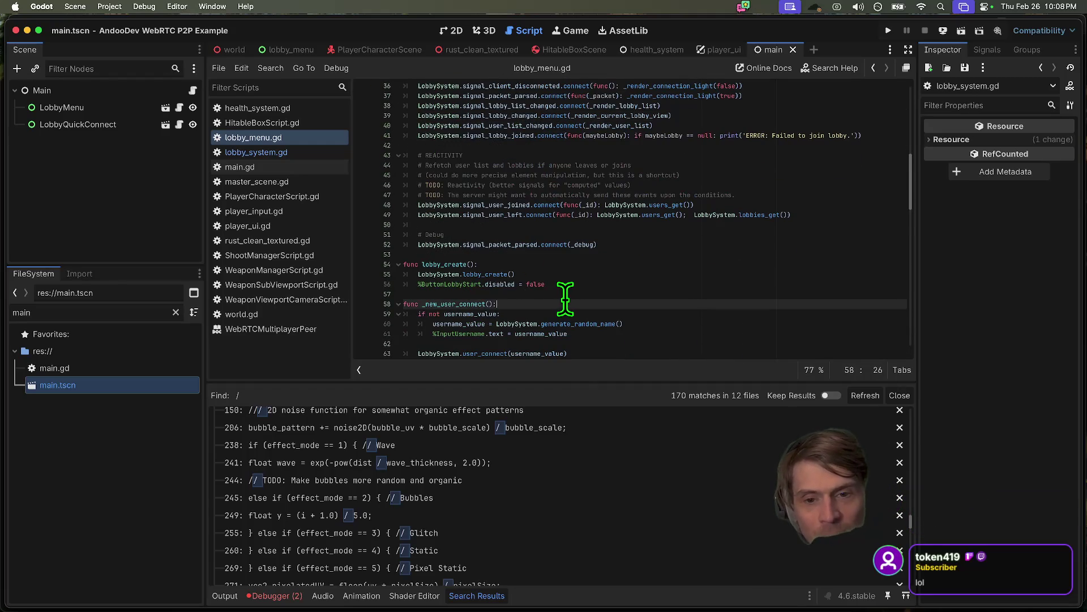
- Write func lobby_start() calling LobbySystem.lobby_start_game() and setting %ButtonLobbyStart.disabled = true
key("Up")
key("Return")
key("Return")
key("Up")
type("func joi")
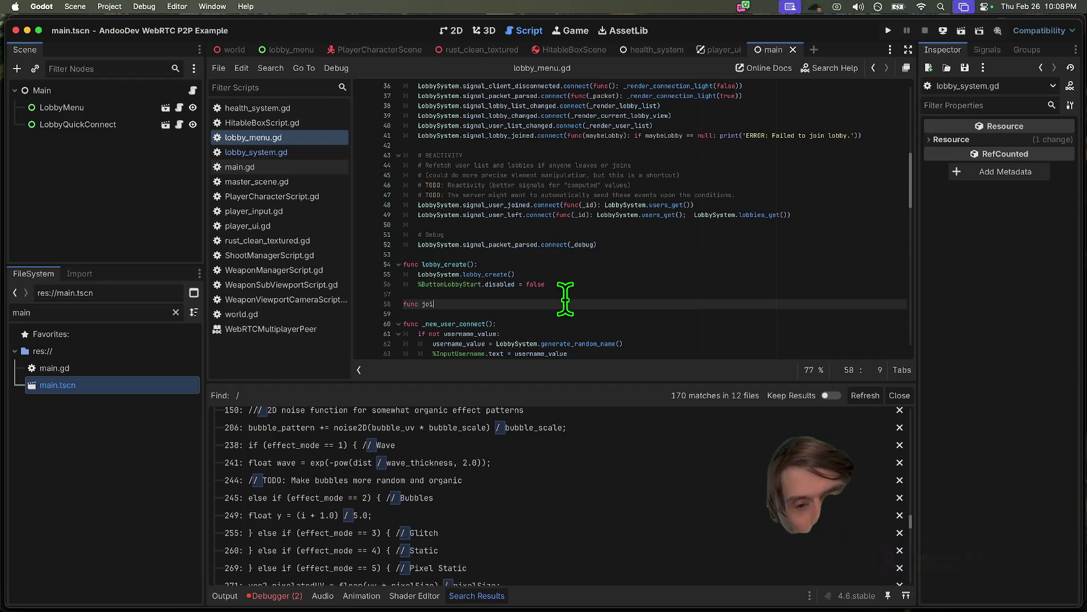
key("BackSpace")
key("BackSpace")
key("BackSpace")
type("lobby_start():")
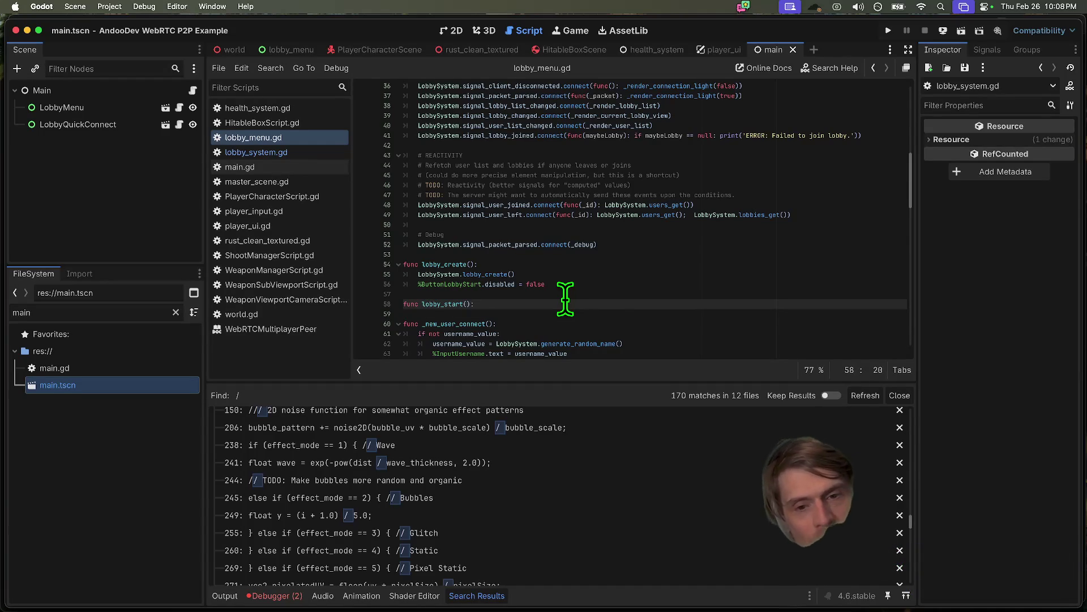
key("Return")
type("LobbySystem.lobby_start_game()")
triple_click(504, 283)
key("super+c")
left_click(555, 322)
key("super+v")
key("Left")
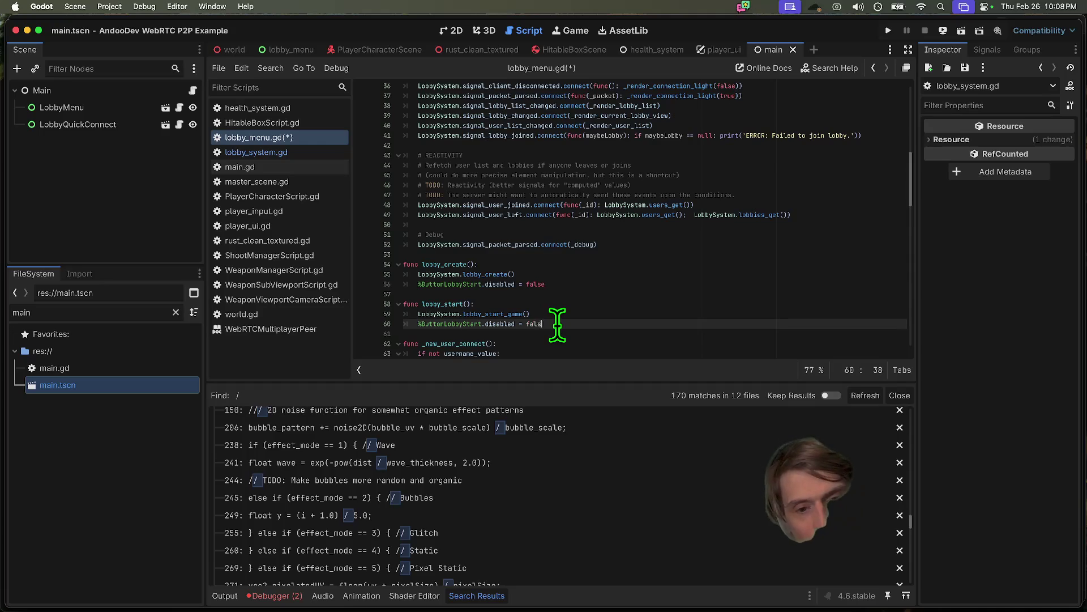
type("true")
- Connect the Start button's pressed signal directly to lobby_start
left_click(461, 305)
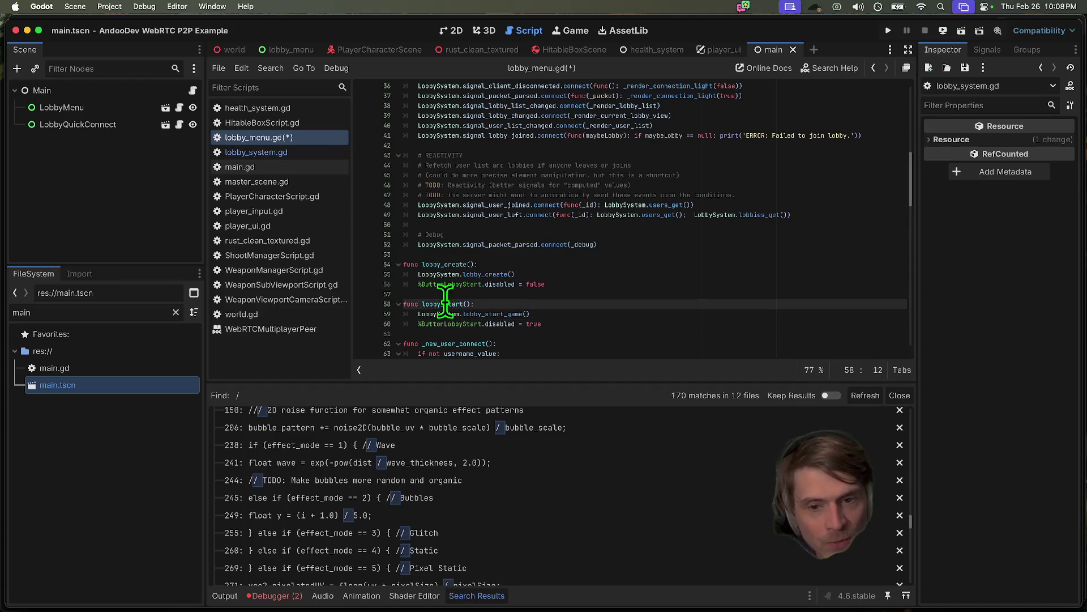
scroll(663, 244, "up", 5)
double_click(622, 264)
scroll(691, 243, "up", 3)
left_click_drag(592, 172, 682, 173)
type("lobby_start")
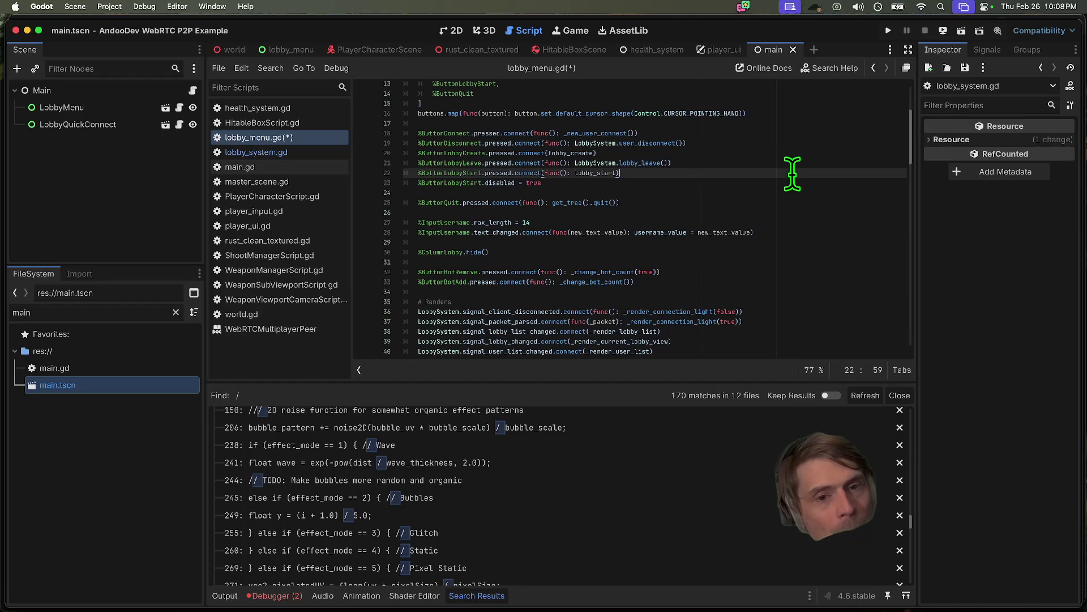
key("BackSpace")
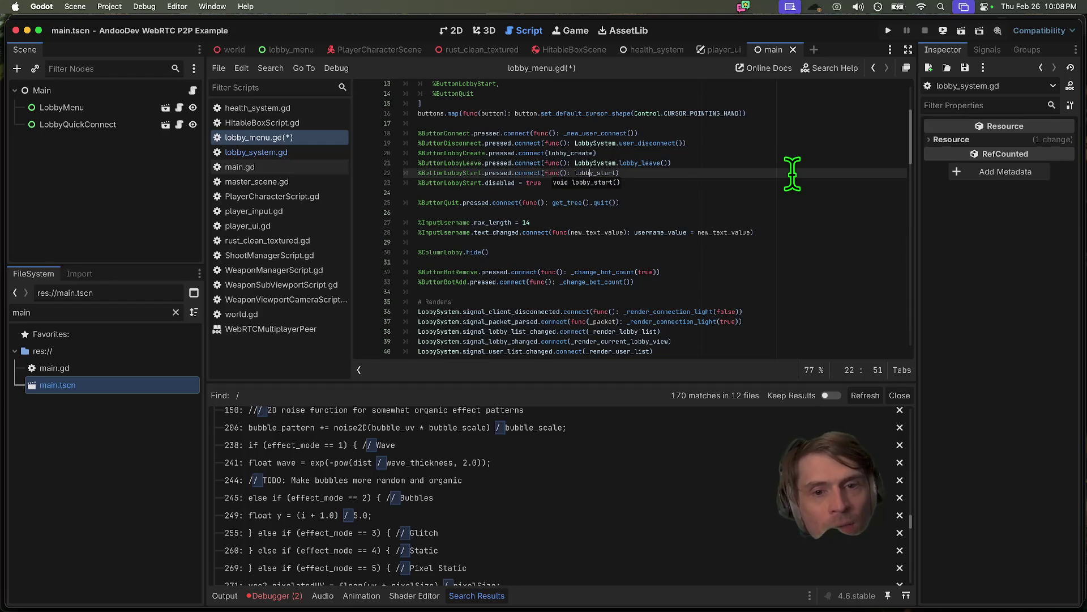
- Reorder the Start button connection and disabled lines so the connection comes first
key("Left")
key("Left")
key("Left")
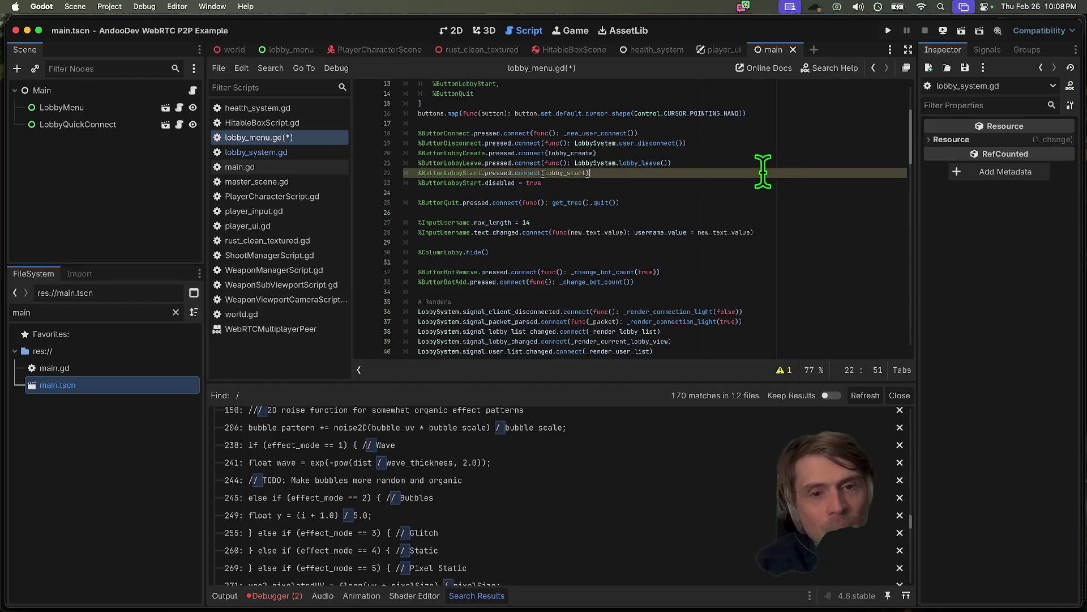
key("ctrl+x")
key("ctrl+shift+Return")
key("ctrl+v")
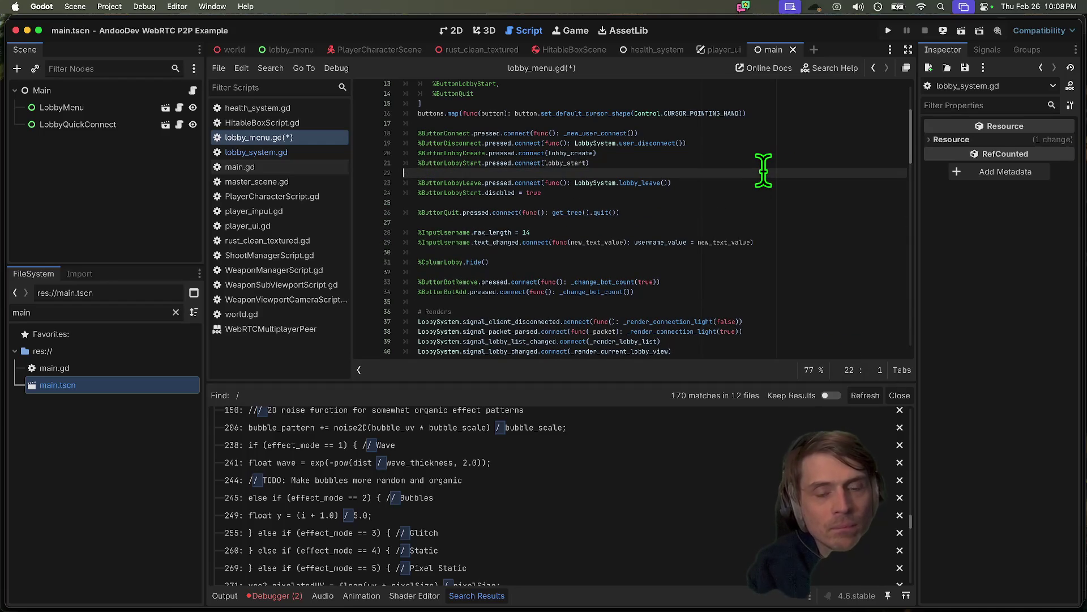
key("Down")
key("ctrl+x")
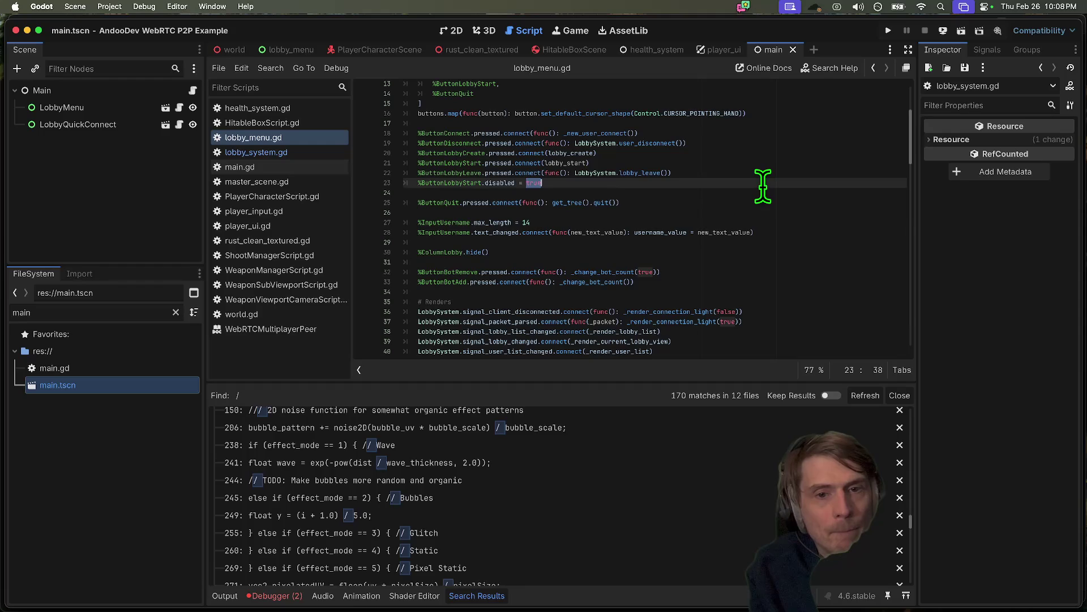
key("Up")
key("Up")
key("ctrl+v")
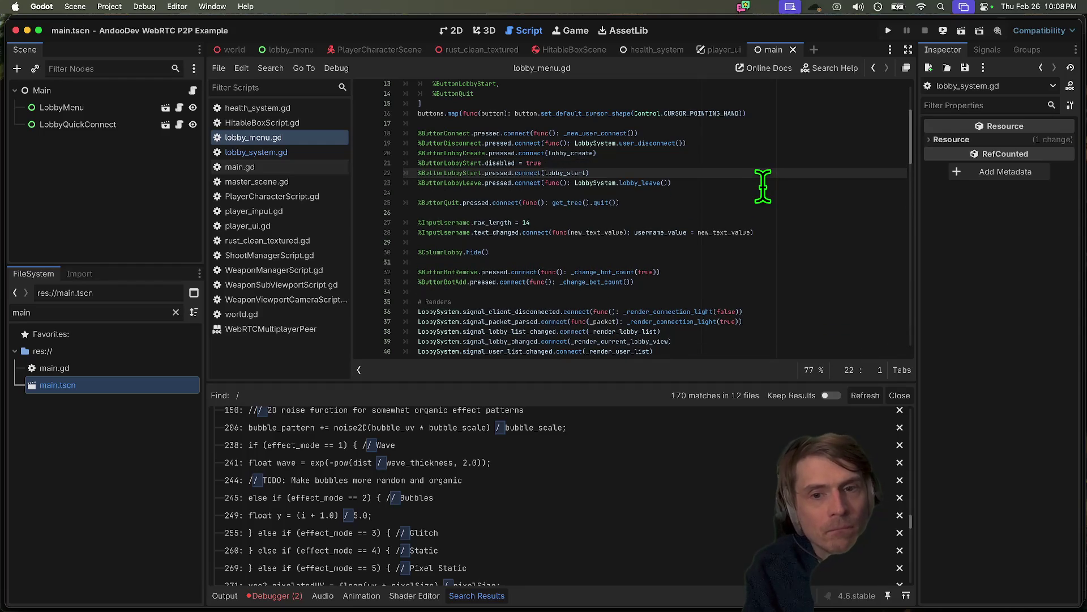
key("Up")
key("ctrl+x")
key("Down")
key("ctrl+v")
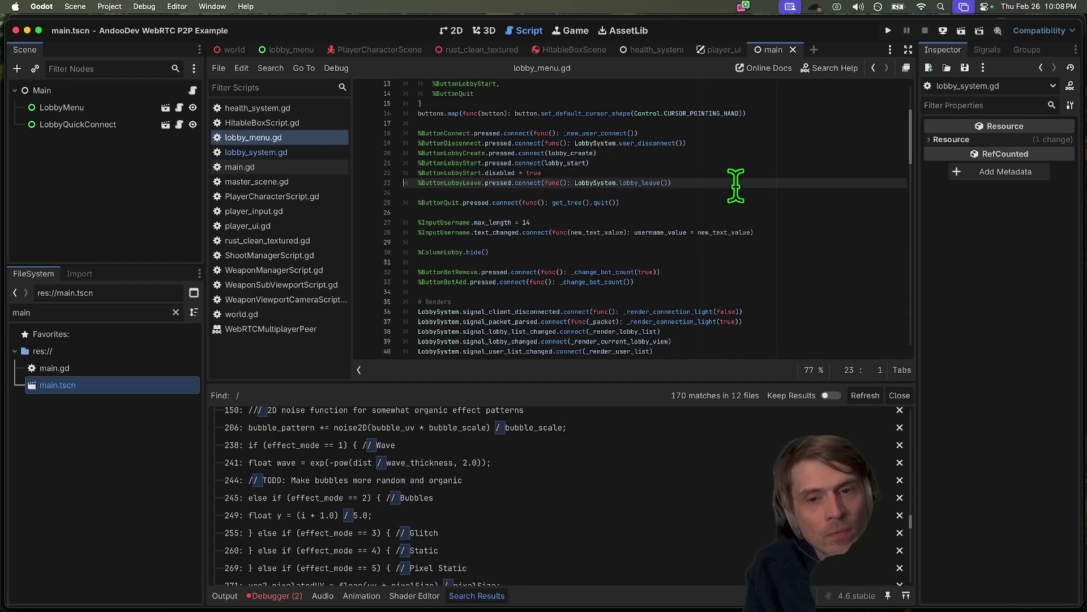
- Add spacing before the LobbyLeave connection and run the project
key("Down")
key("ctrl+x")
key("Up")
key("ctrl+v")
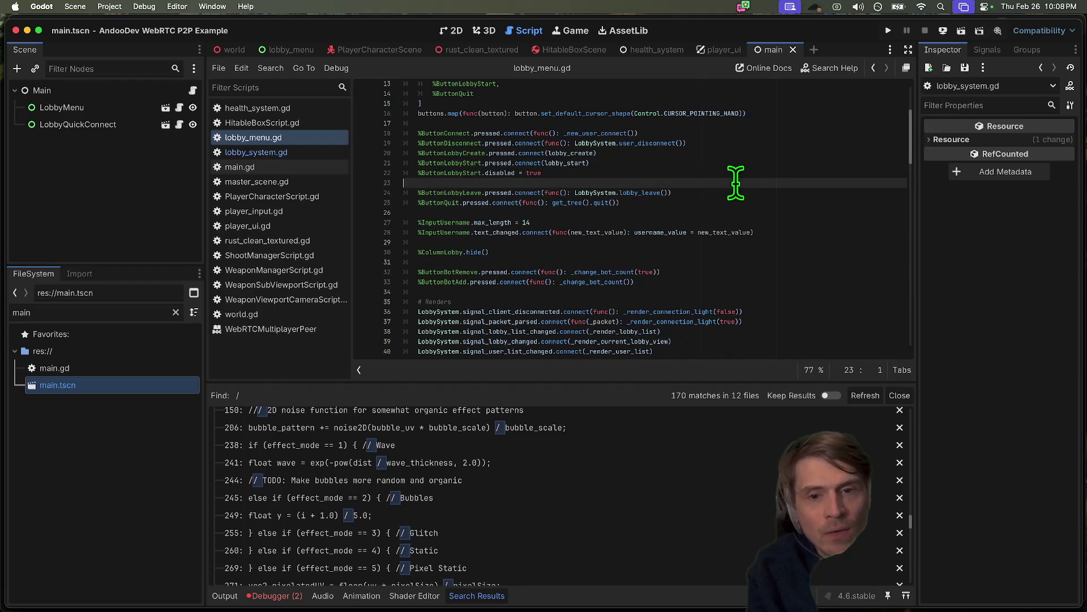
key("Up")
key("Up")
key("Up")
key("Up")
key("super+b")
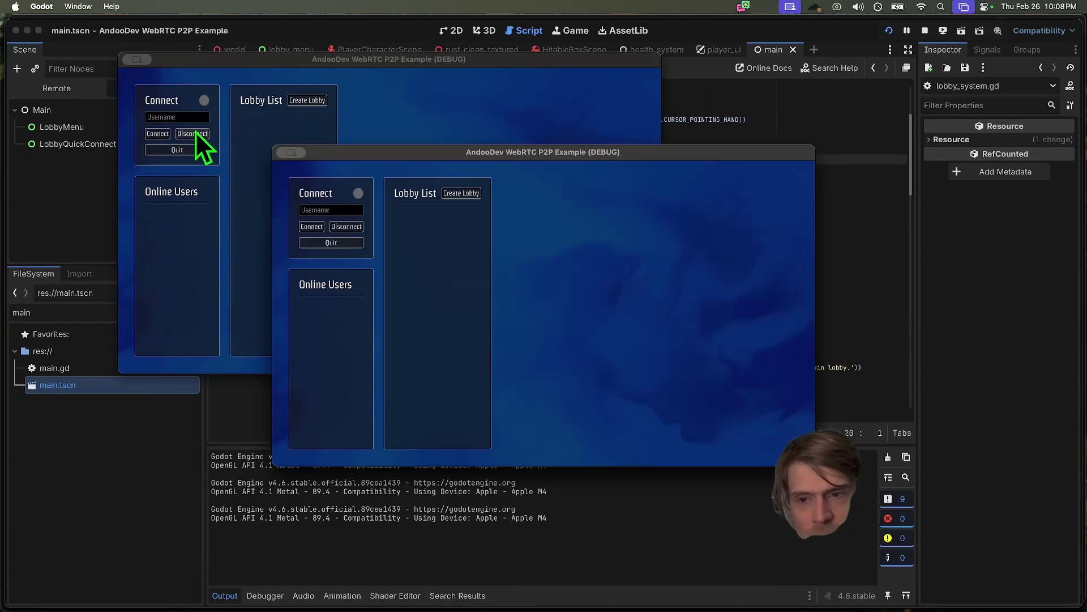
- Connect both instances, create and join a lobby, and start a two-player match
left_click(158, 134)
left_click(307, 100)
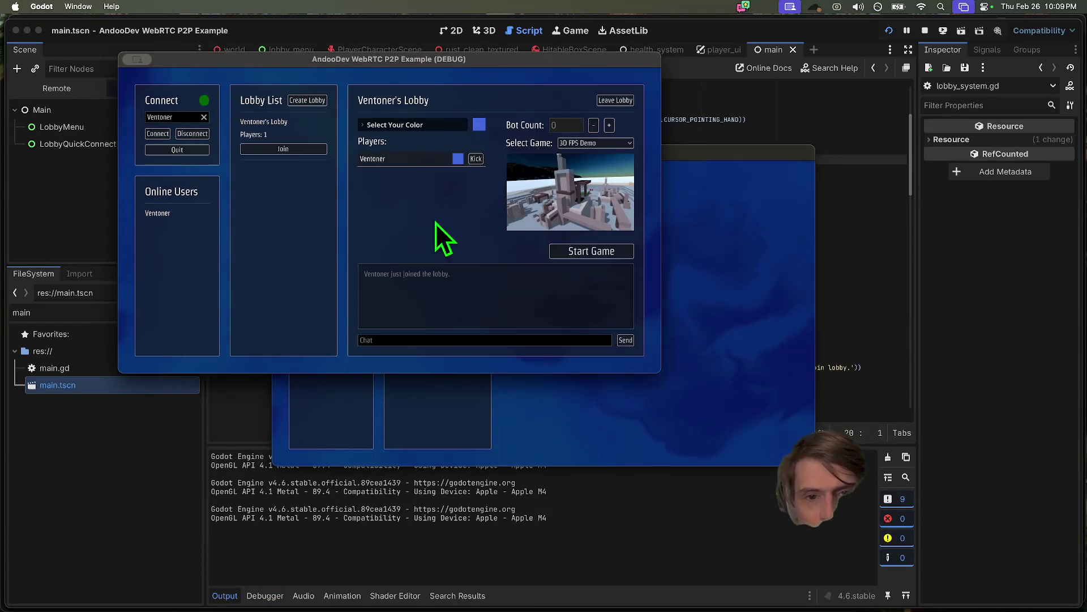
left_click(312, 226)
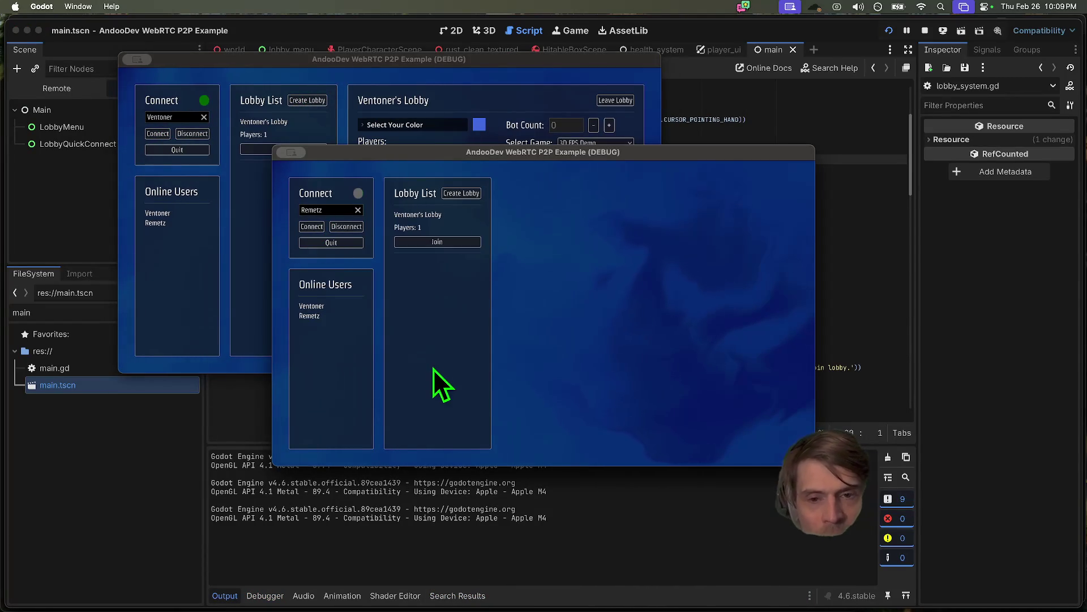
left_click(450, 244)
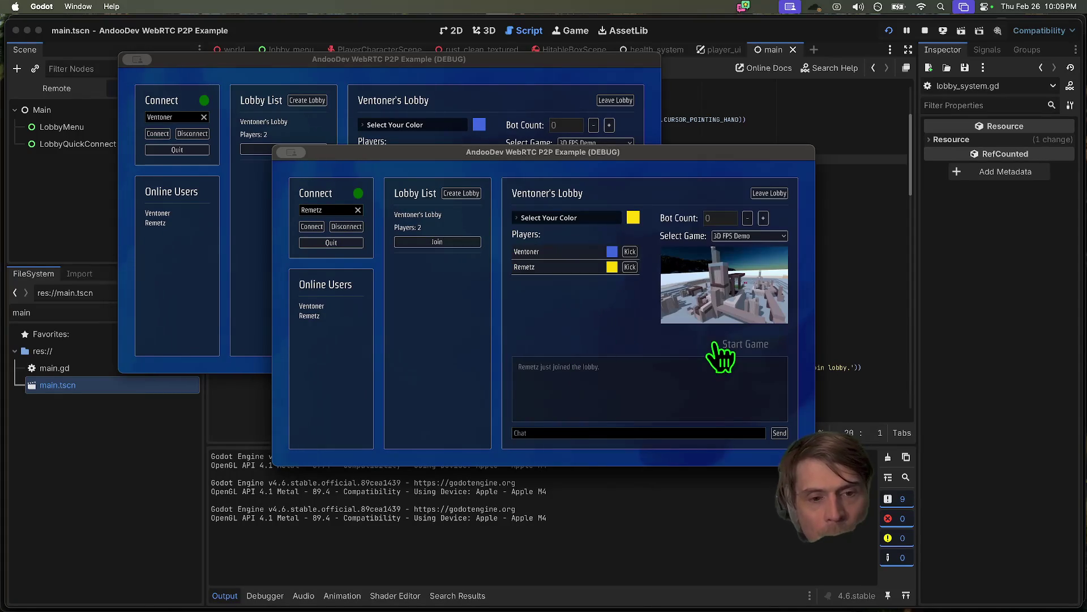
left_click(492, 78)
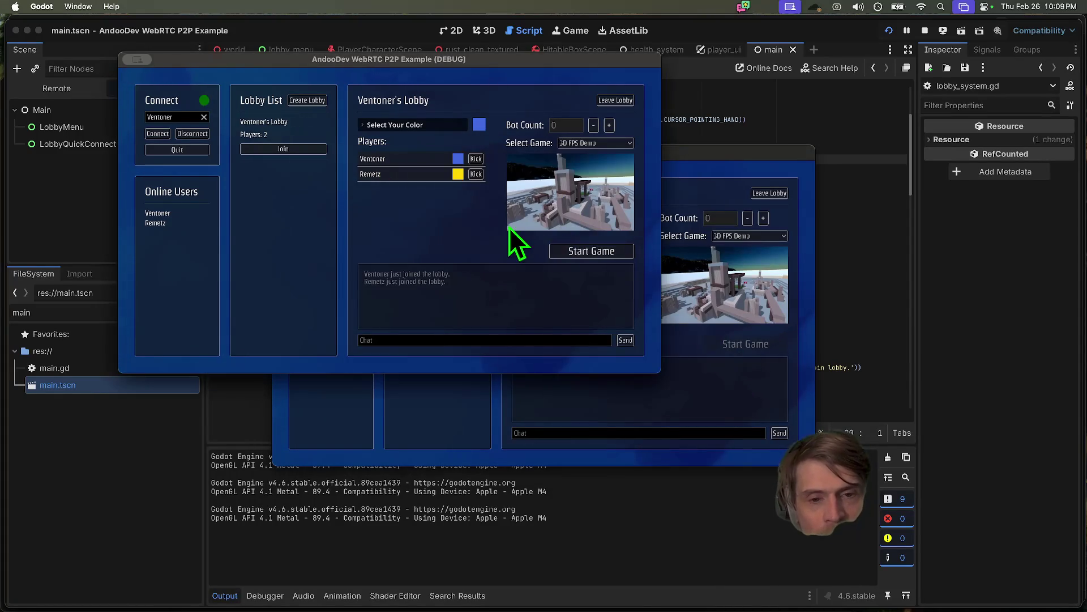
left_click(594, 252)
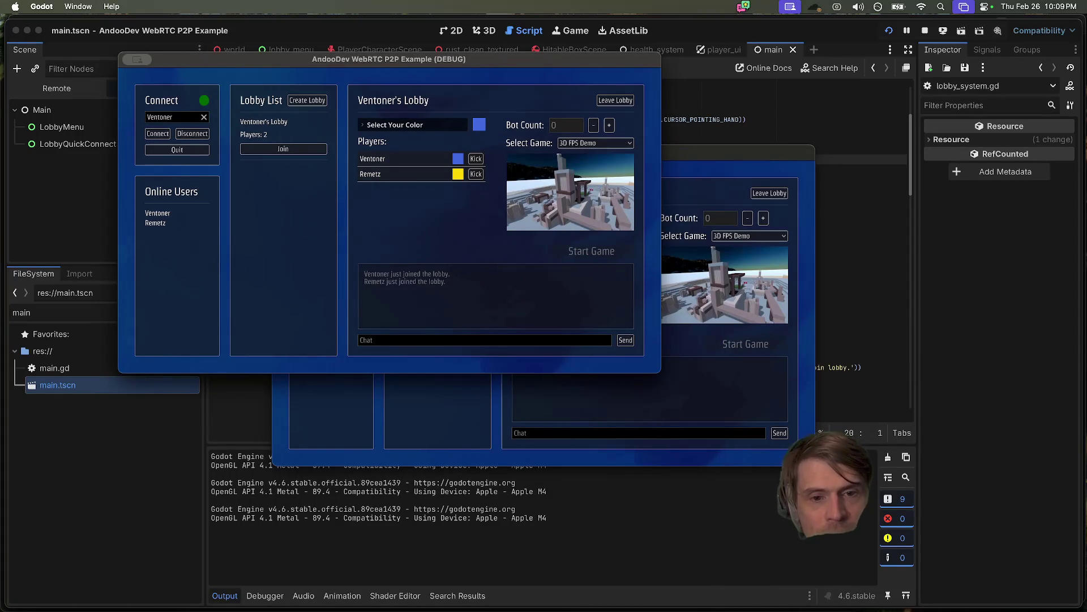
left_click(390, 220)
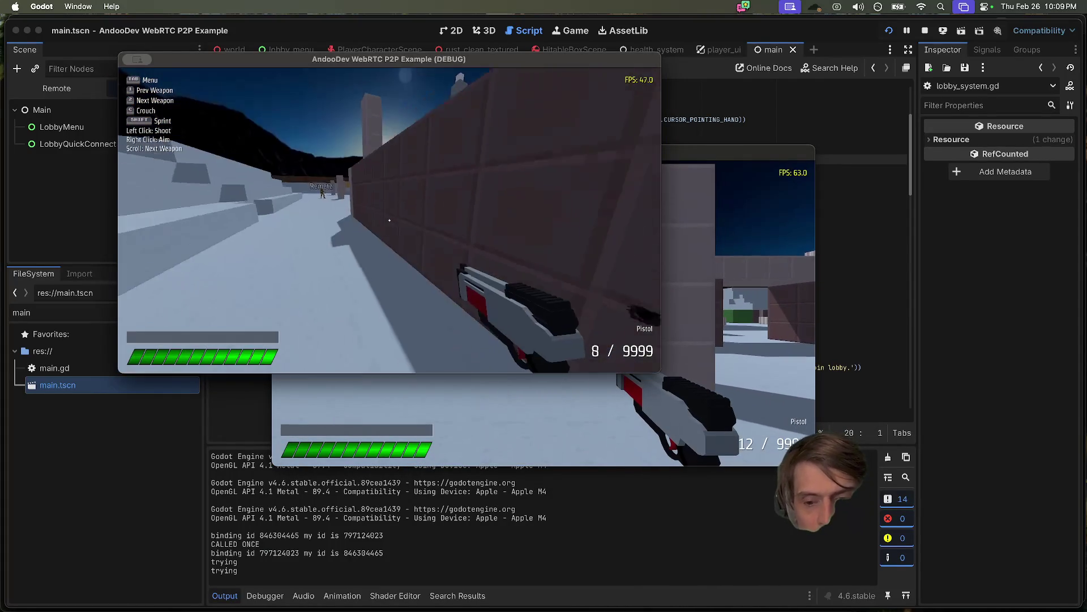
left_click(390, 220)
key("Escape")
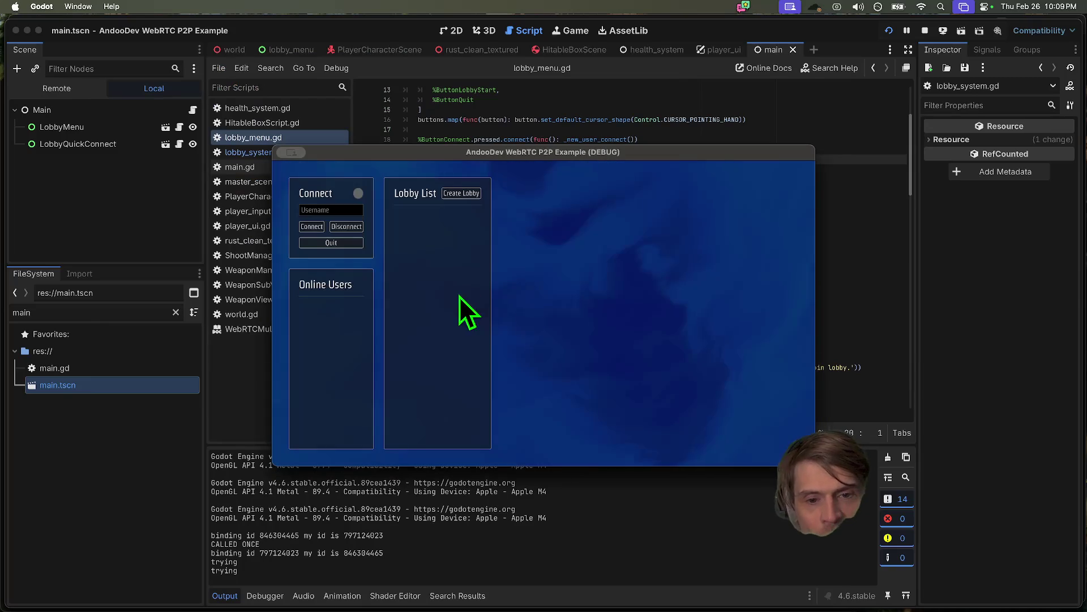
- Create a single-player lobby, start the match alone, then stop the game
left_click(317, 227)
left_click(462, 193)
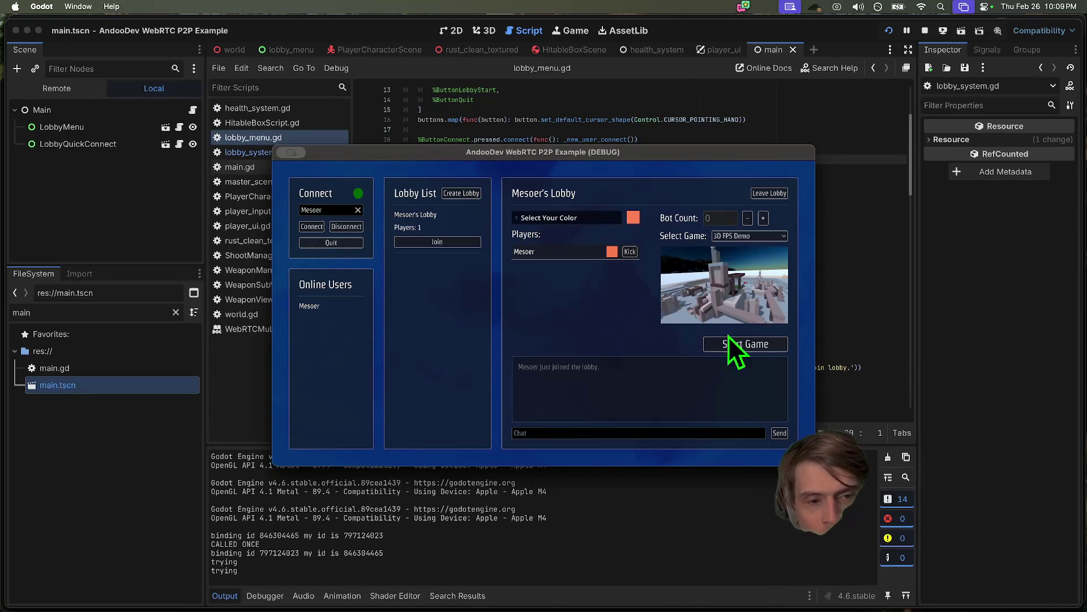
left_click(722, 346)
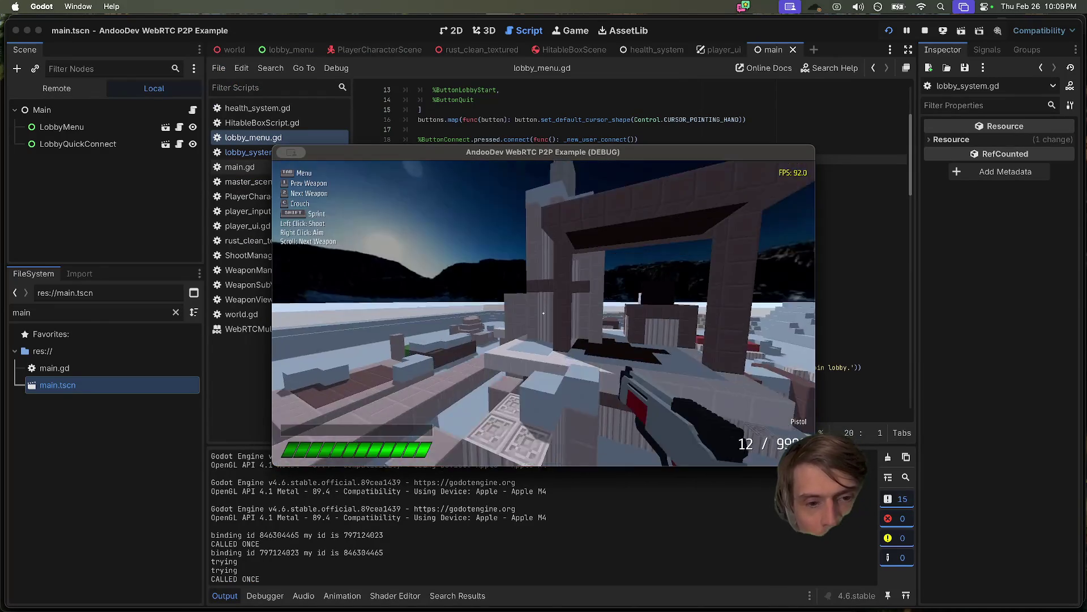
left_click(544, 313)
left_click(543, 314)
left_click(543, 313)
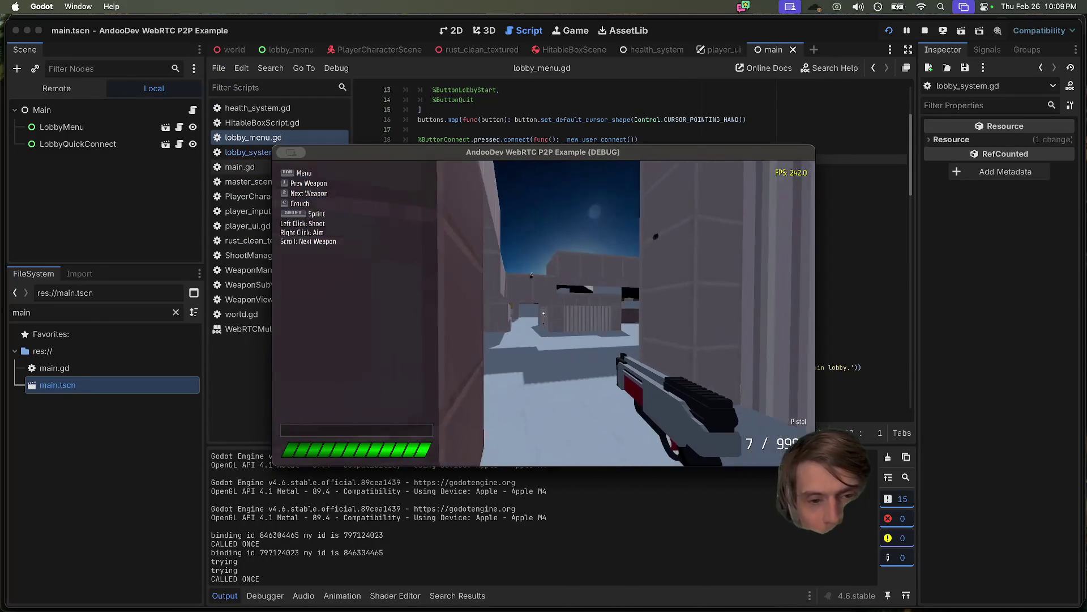
left_click(544, 313)
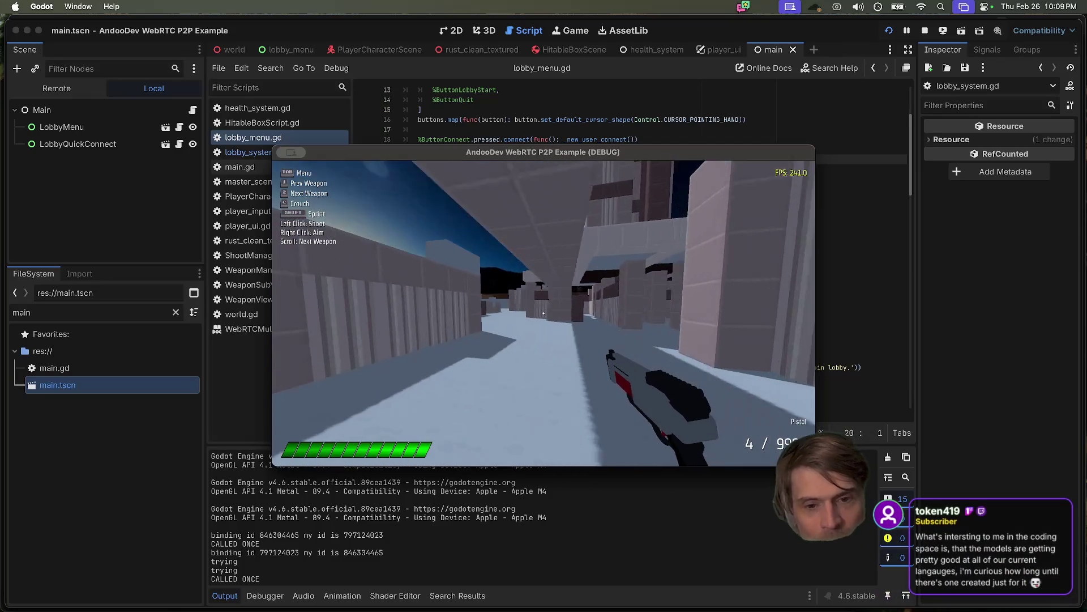
key("super+period")
left_click(621, 376)
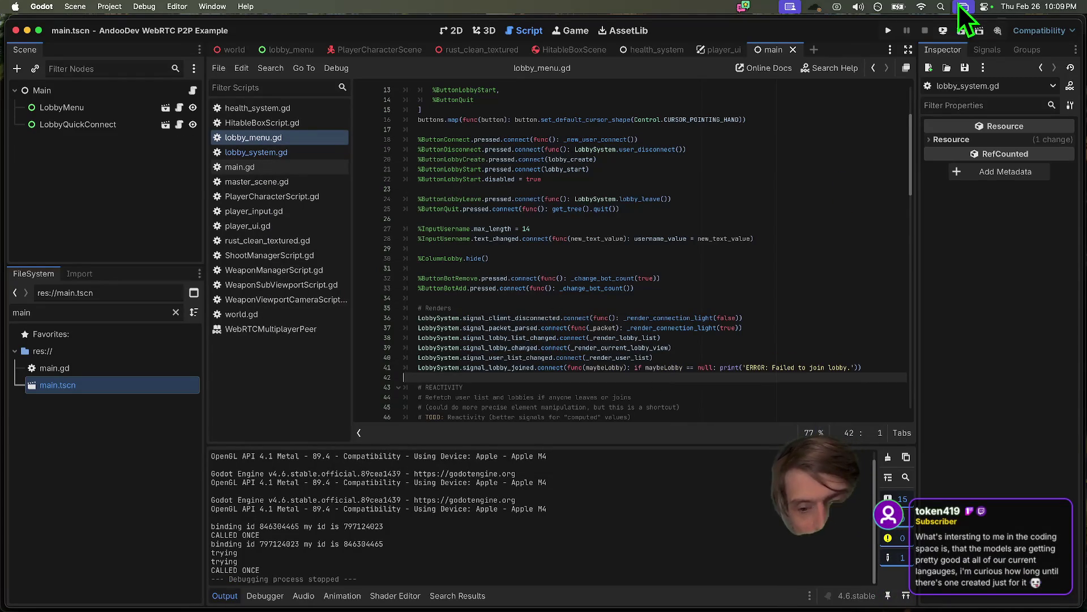
- Copy the CALLED ONCE output and search project files to locate its print line in world.gd
double_click(250, 570)
left_click_drag(265, 570, 209, 572)
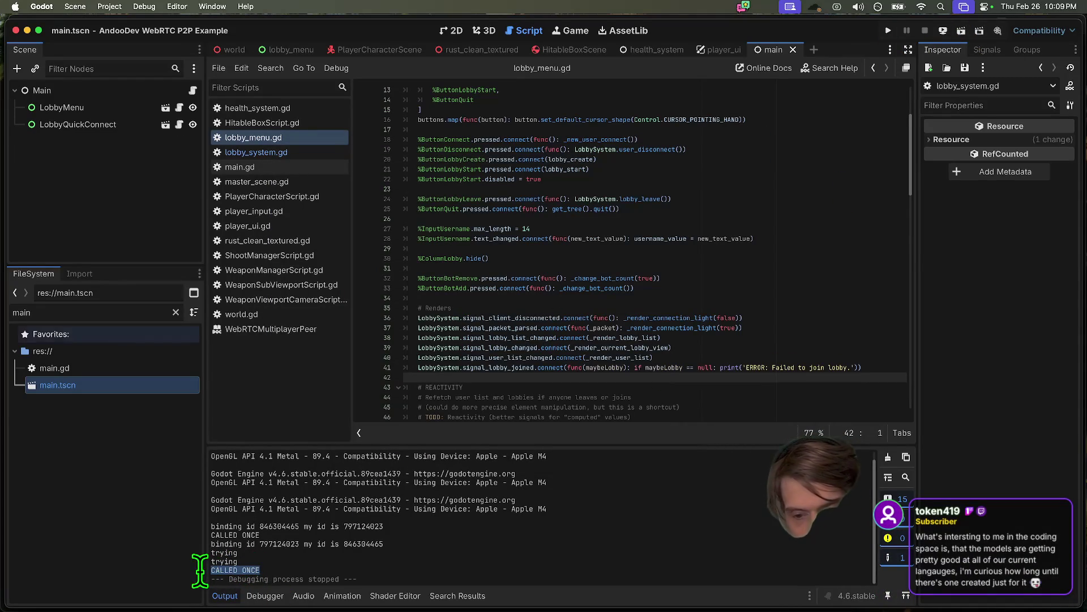
key("super+c")
left_click(668, 238)
key("super+shift+f")
key("super+v")
left_click(542, 364)
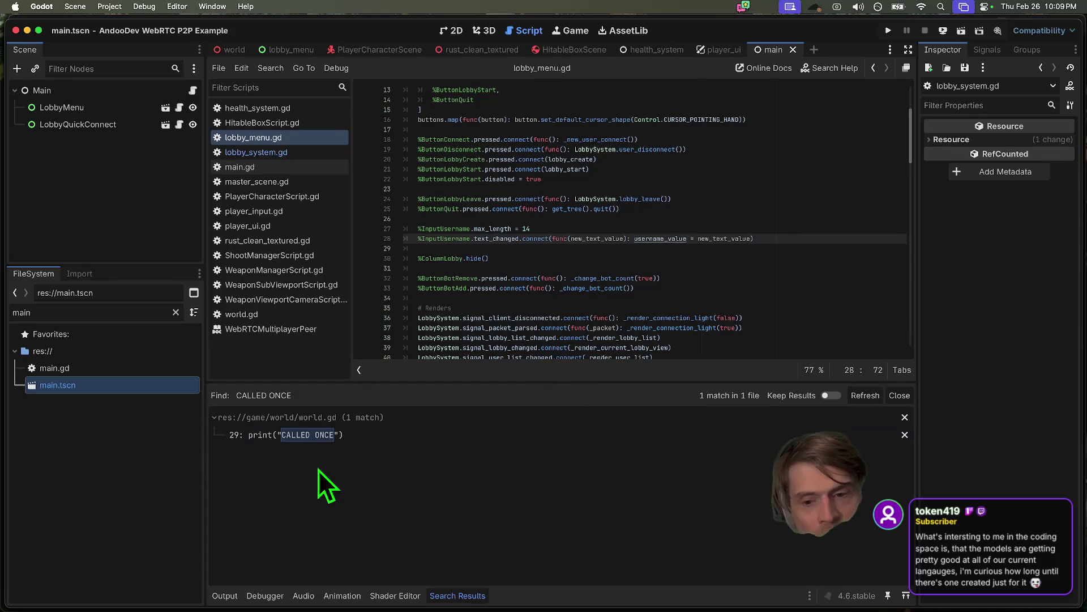
left_click(311, 437)
- Delete the print("CALLED ONCE") line and surrounding blank lines from _ready, then save world.gd
triple_click(666, 146)
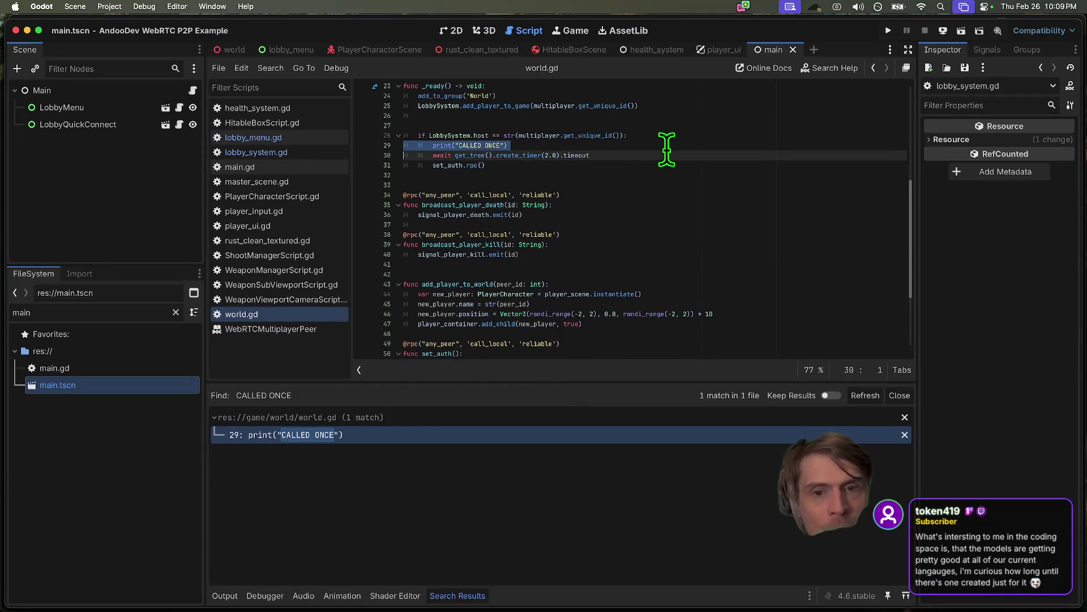
key("BackSpace")
key("Down")
key("Delete")
left_click(731, 125)
key("Delete")
key("super+s")
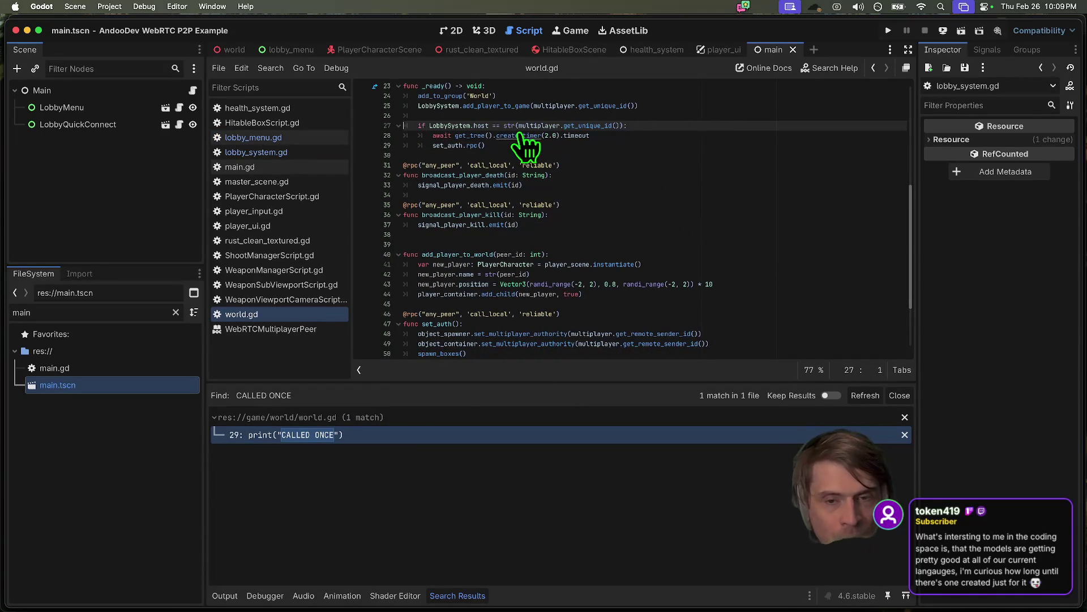
- Review the set_auth and spawn_boxes functions further down world.gd
scroll(567, 158, "down", 3)
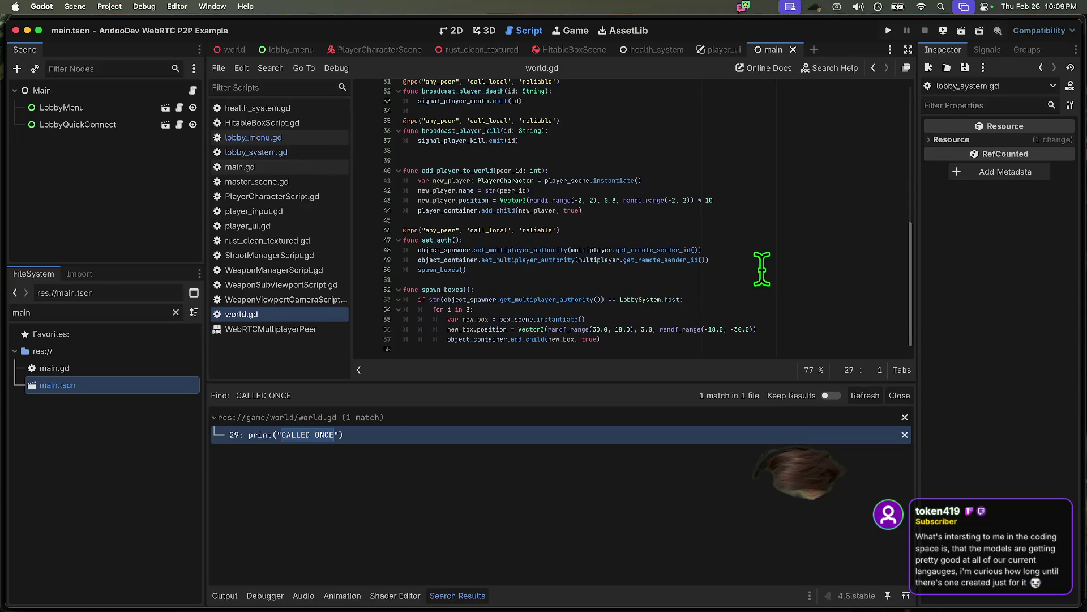
left_click_drag(763, 267, 276, 200)
mouse_move(781, 340)
left_mouse_down()
mouse_move(797, 372)
mouse_move(304, 286)
left_mouse_up()
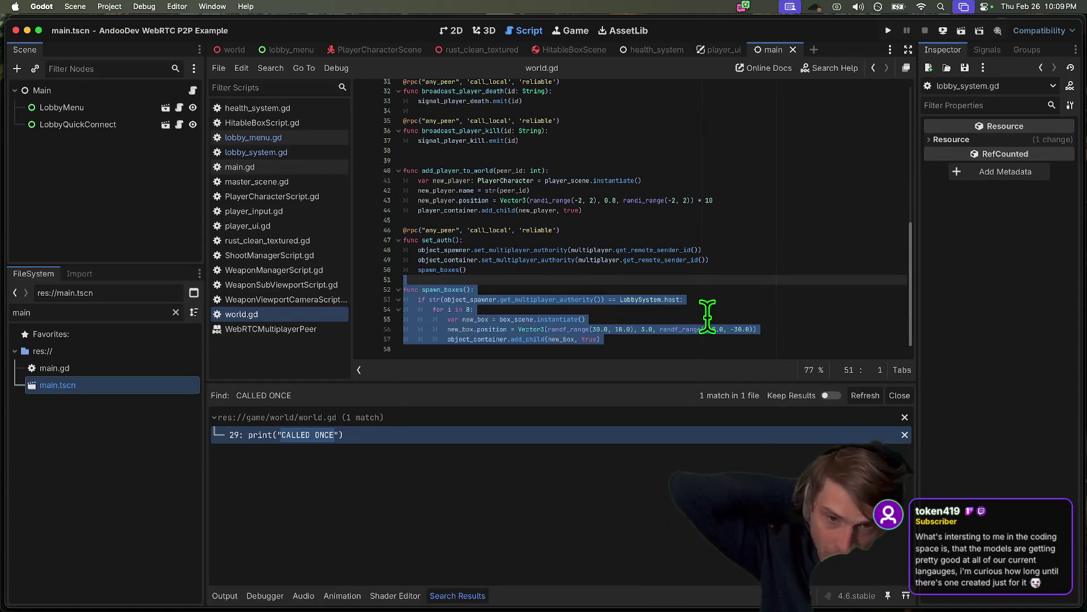
double_click(436, 270)
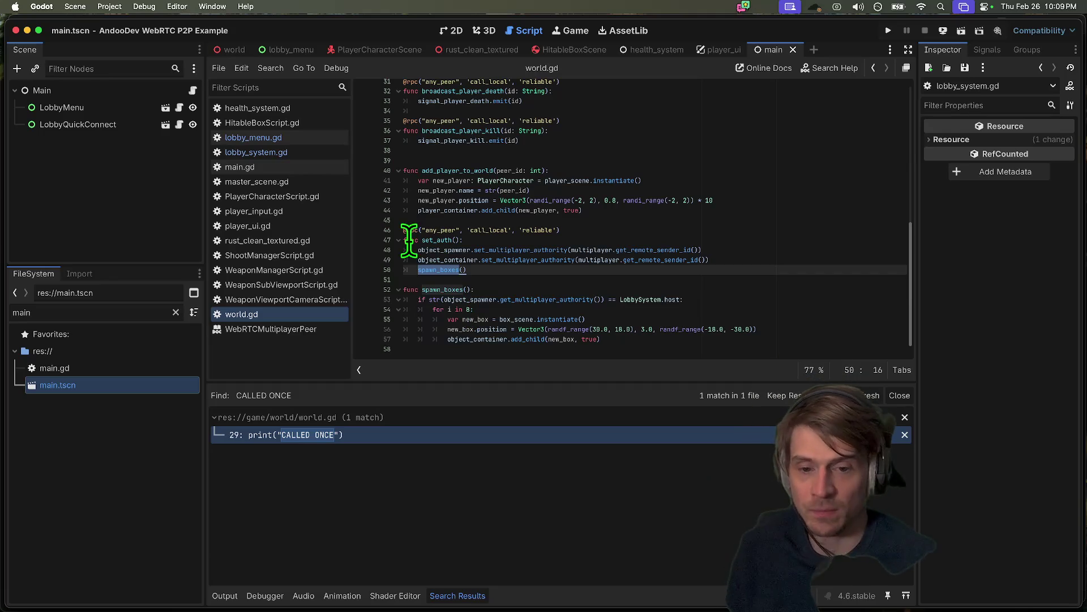
left_click(461, 270)
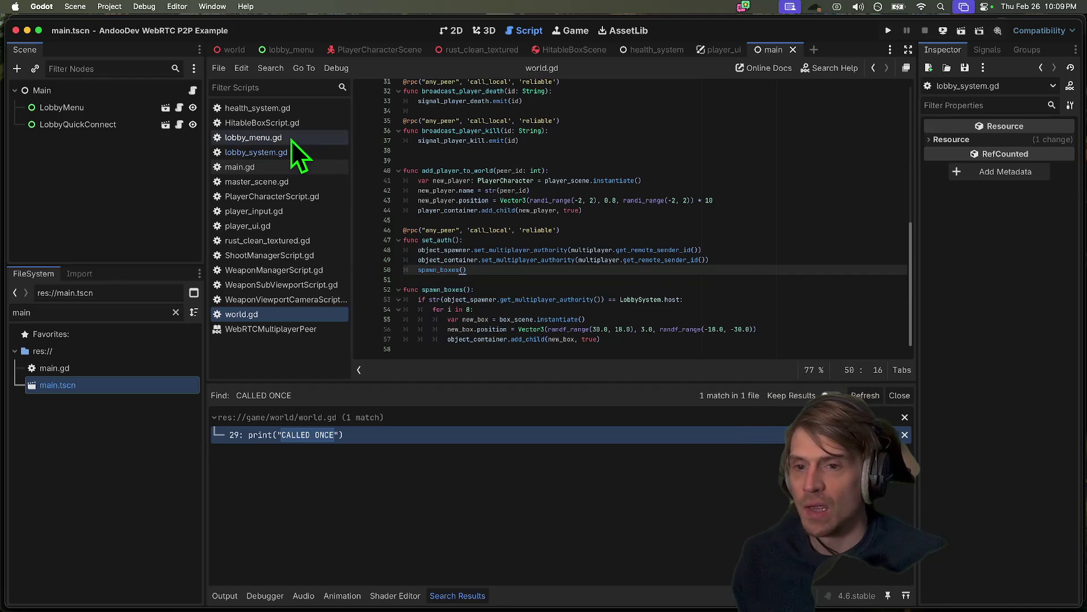
- Inspect the assume_owner call in HitableBoxScript.gd's _enter_tree before switching to the terminal
left_click(571, 50)
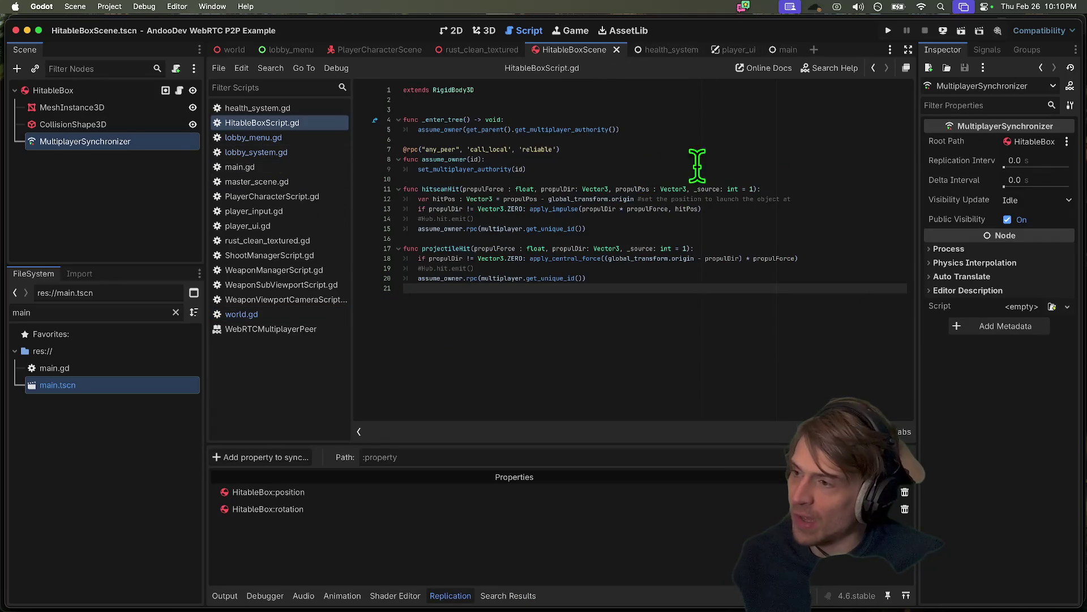
left_click_drag(640, 130, 405, 130)
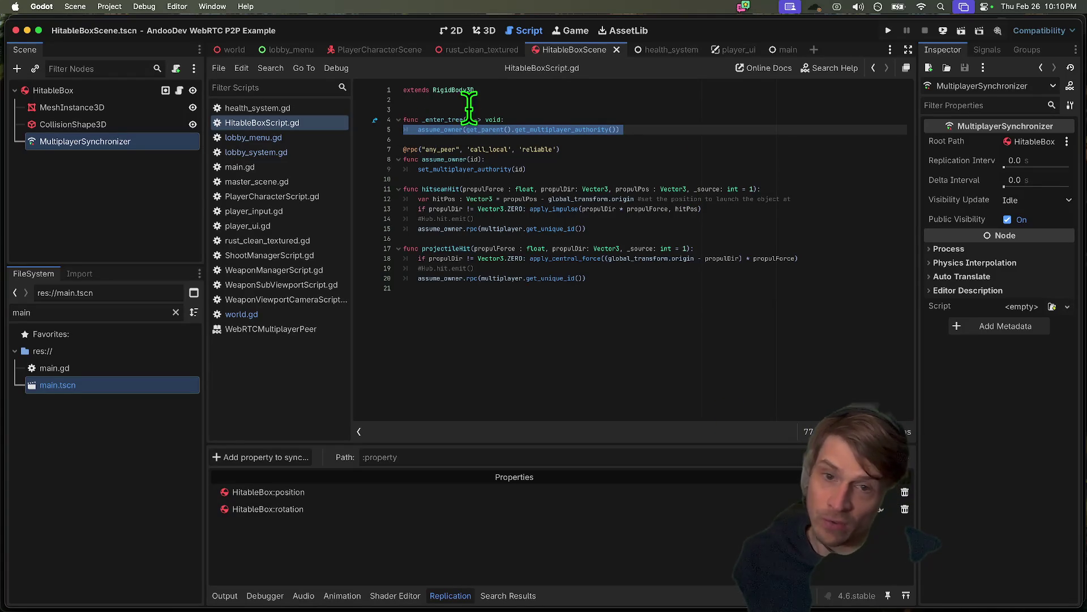
key("super+Tab")
key("super+Tab")
key("super+Tab")
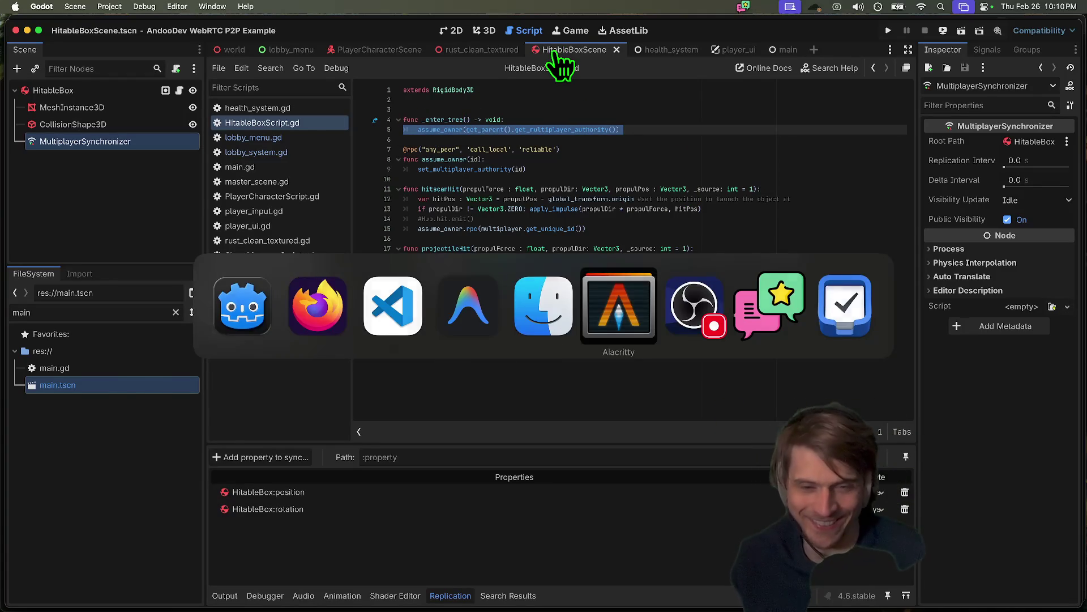
- In a new terminal tab, jump to the p2p project and check its git status
type("gst")
key("Return")
type("j")
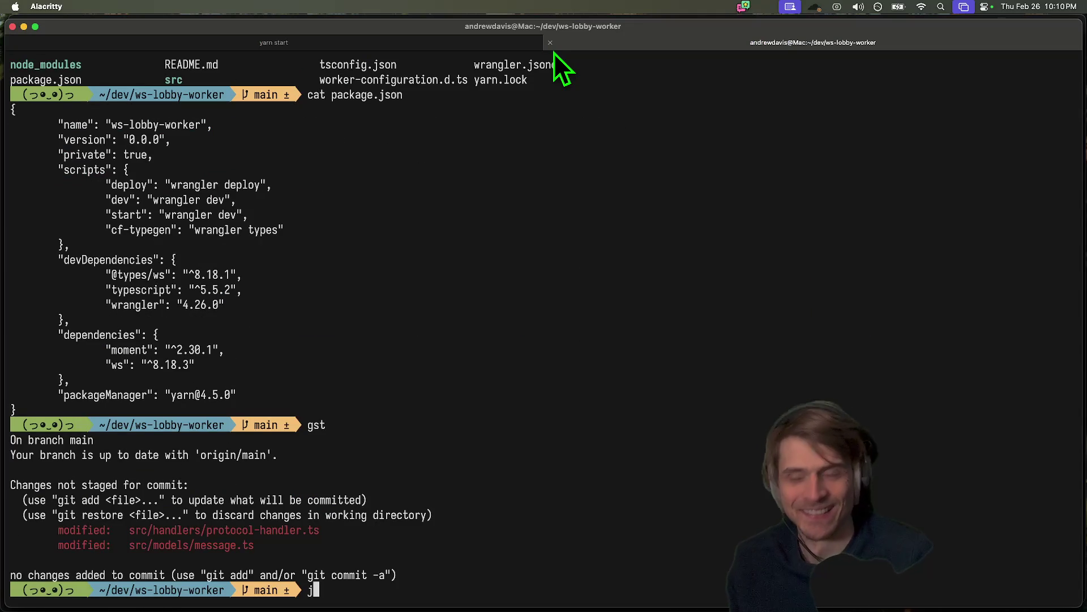
key("super+t")
type("j p2p")
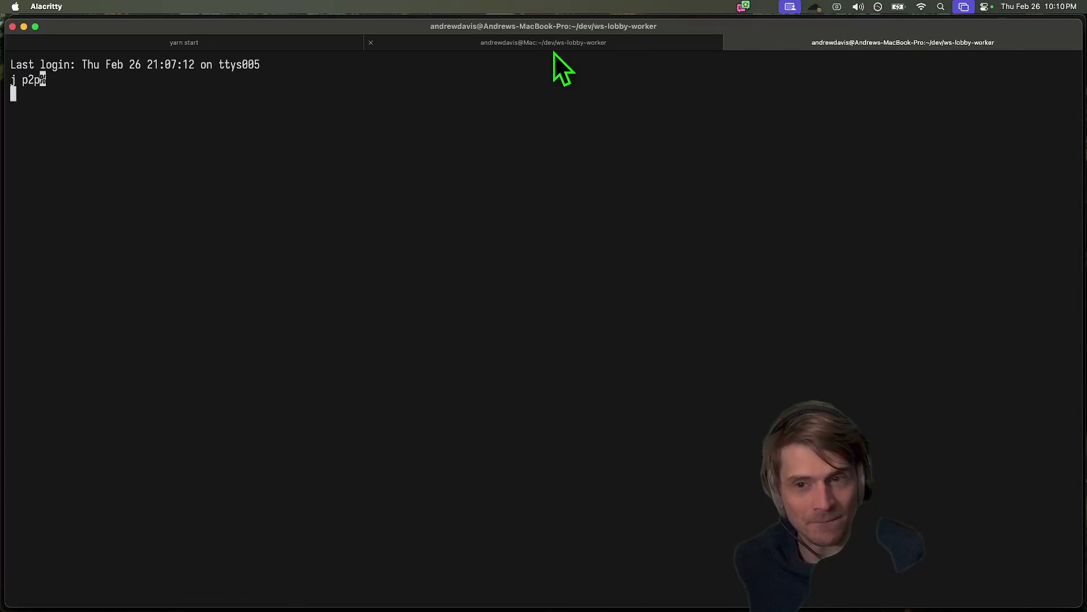
key("Return")
type("gst")
key("Return")
type("git add .")
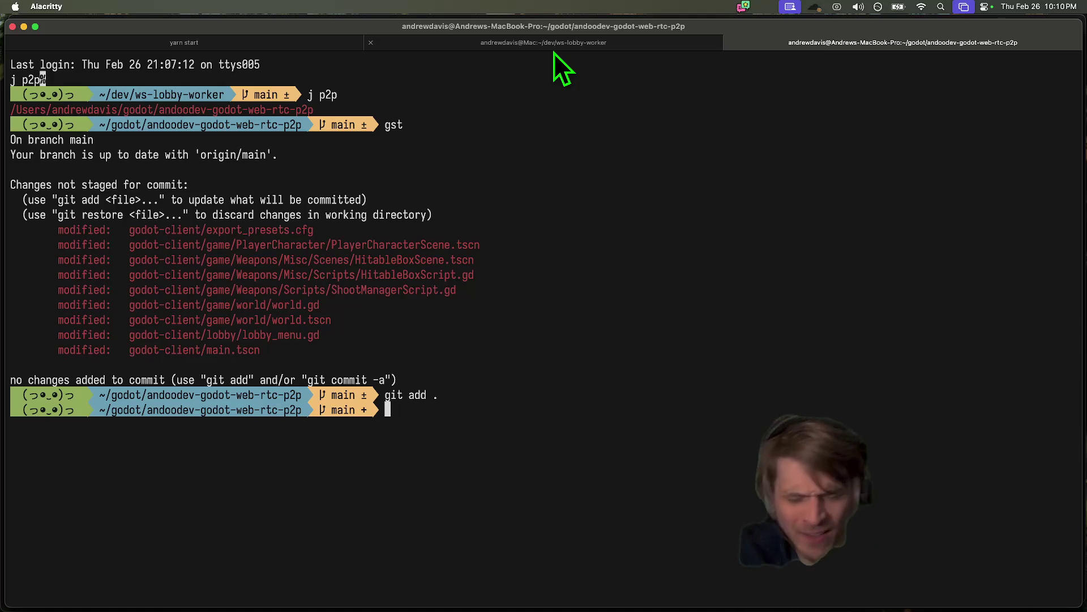
- Commit all changes as "feat: fix hittable boxes, but not perfect solution"
type("gcam")
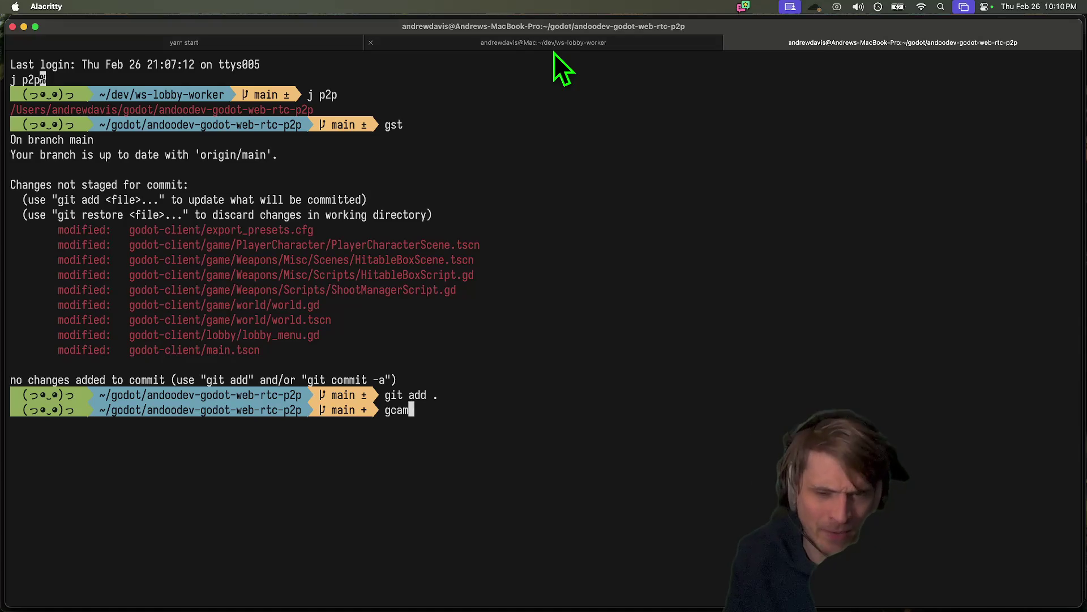
key("Up")
key("Left")
key("ctrl+w")
key("ctrl+w")
key("ctrl+w")
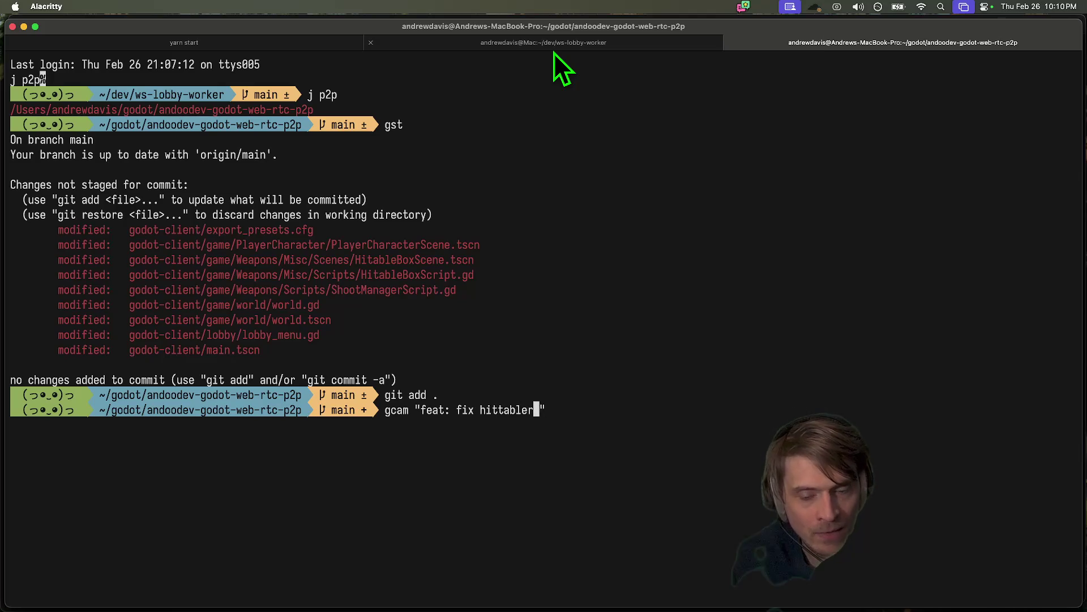
key("BackSpace")
type("boxes, but not pe")
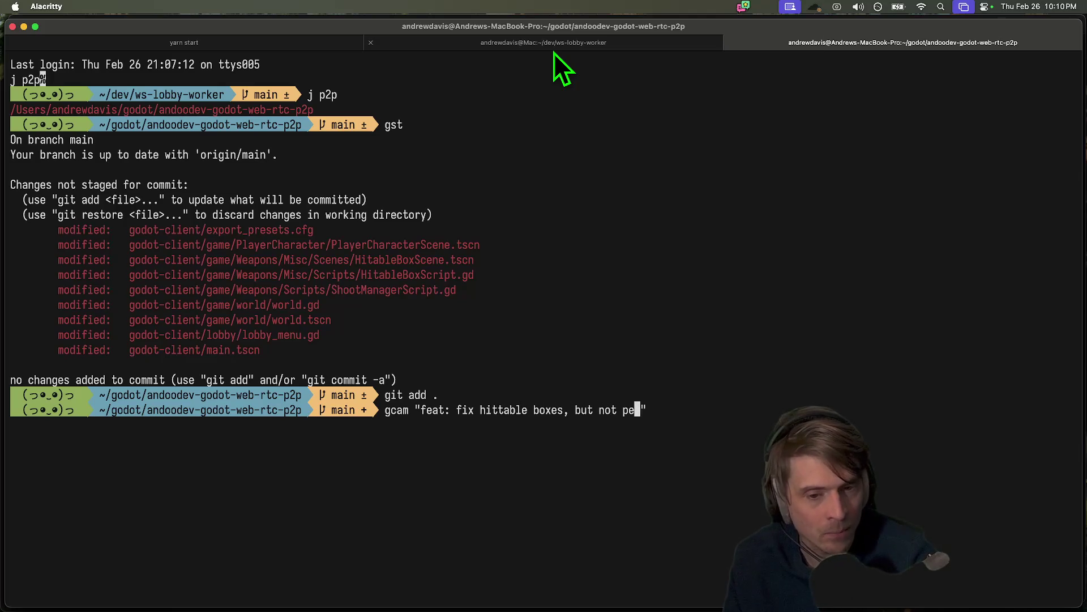
type("ution")
key("Return")
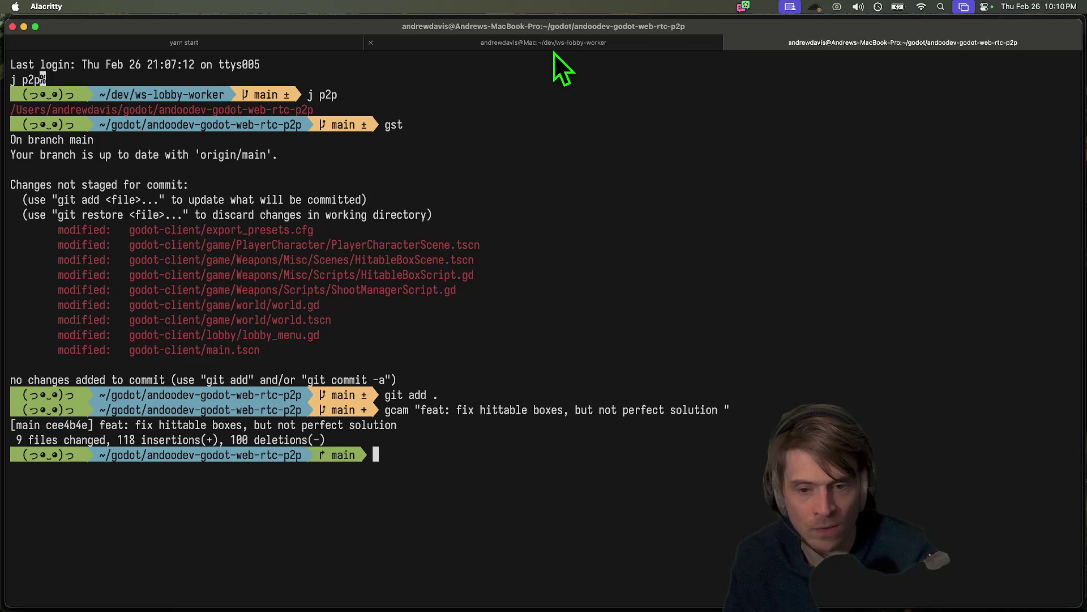
type("giu")
- Push the new commit to the remote with git push
key("BackSpace")
type("t puash")
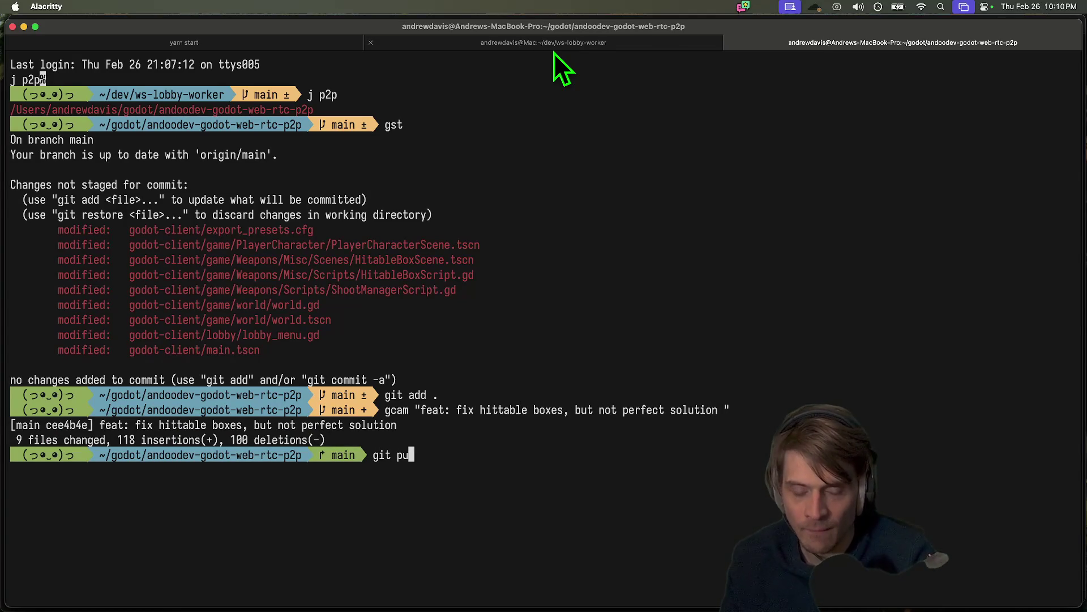
key("Return")
key("Return")
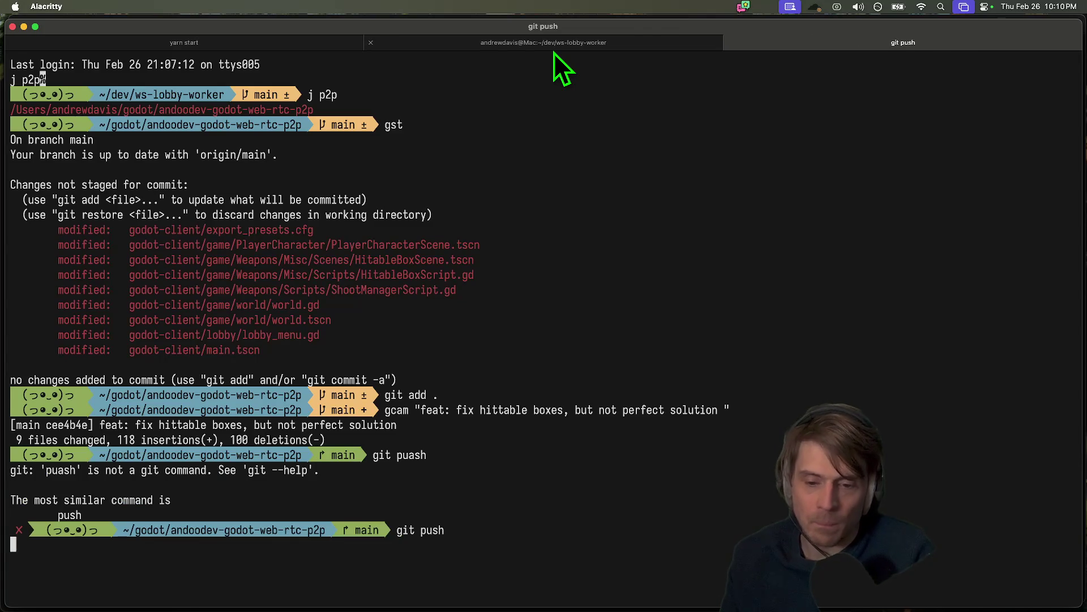
key("super+Tab")
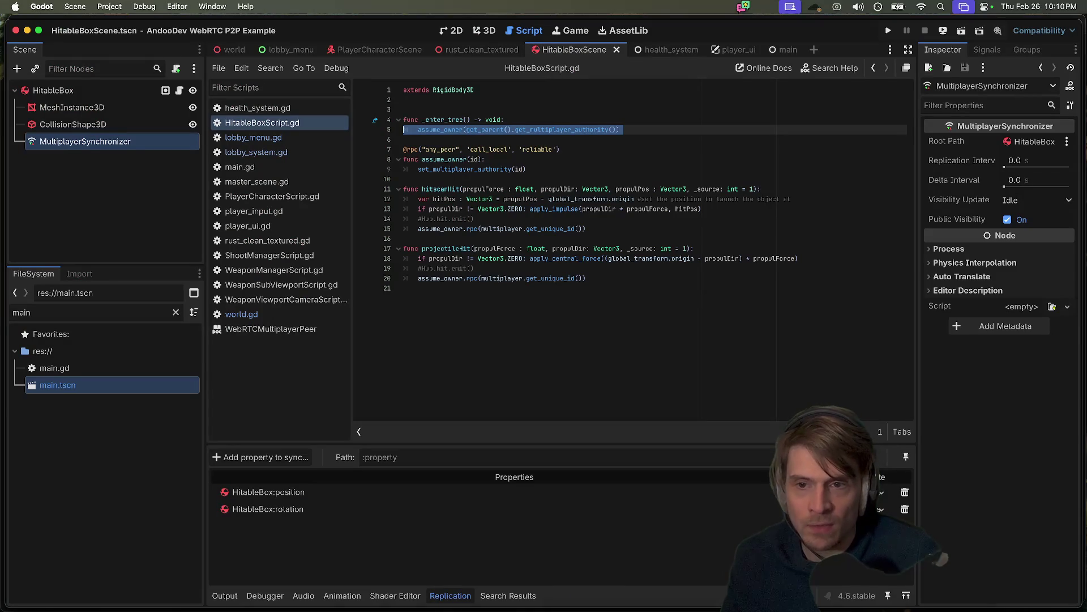
- Open Project > Export and select the Web (Runnable) preset targeting dist/index.html
left_click(180, 6)
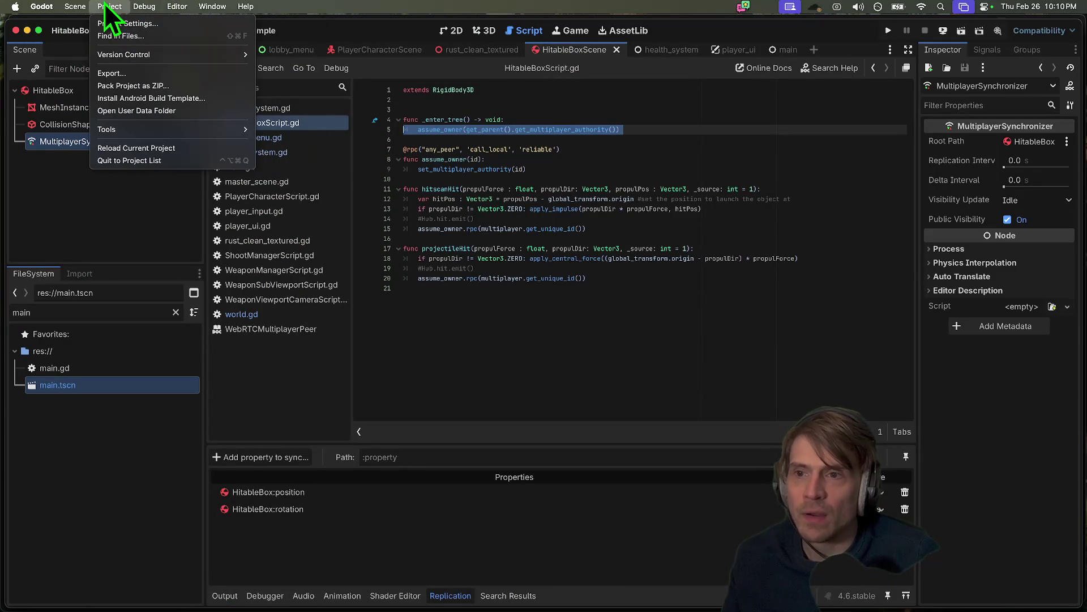
left_click(117, 85)
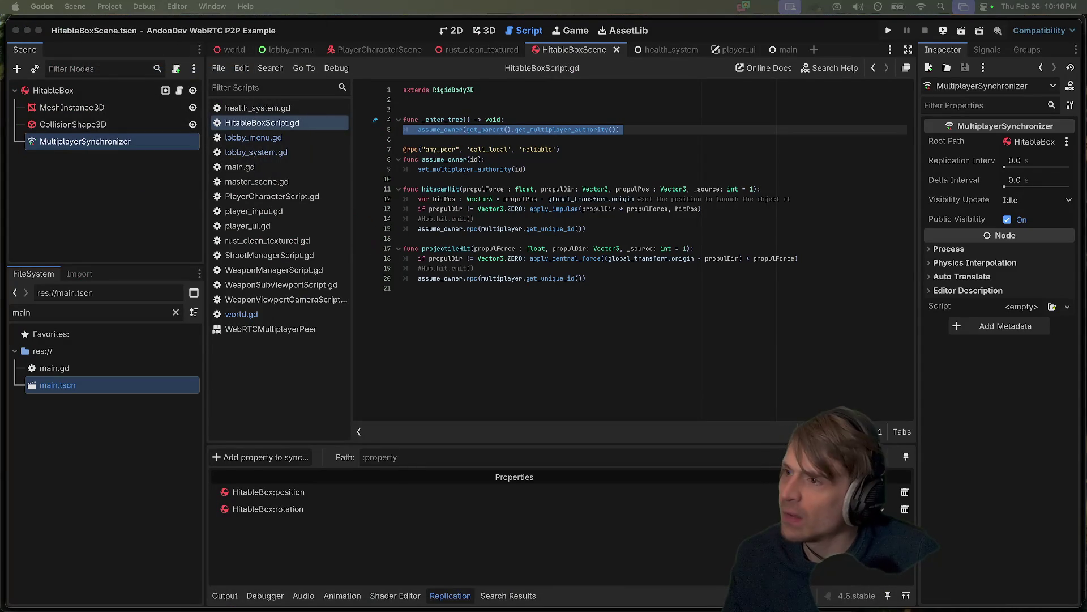
left_click(165, 148)
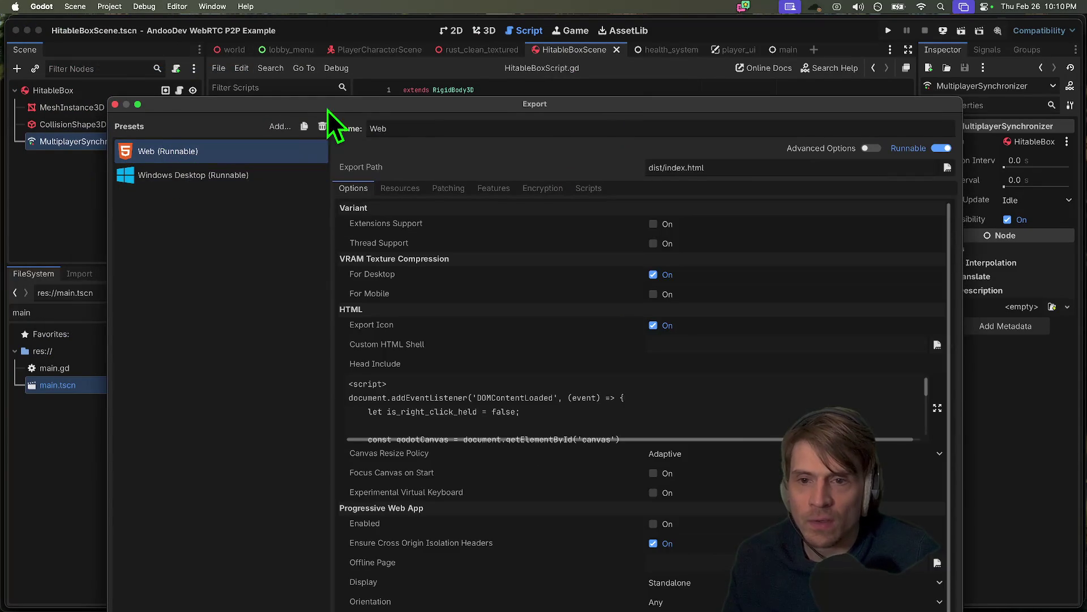
mouse_move(669, 29)
left_mouse_down()
mouse_move(654, 150)
mouse_move(653, 97)
left_mouse_up()
scroll(573, 391, "down", 5)
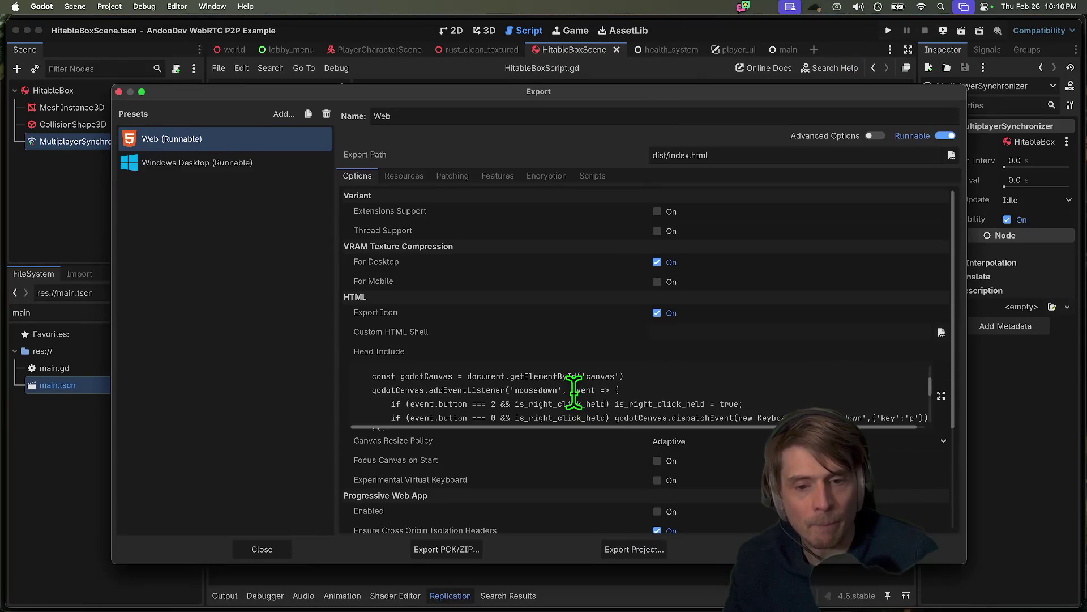